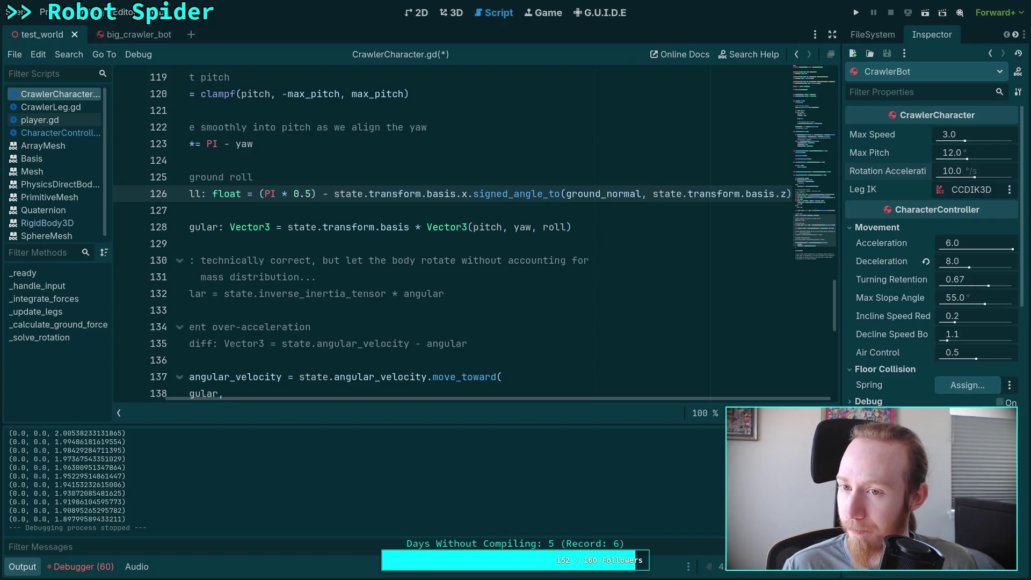
Run the spider scene, steer it with W and S, then stop the game.
left_click(856, 15)
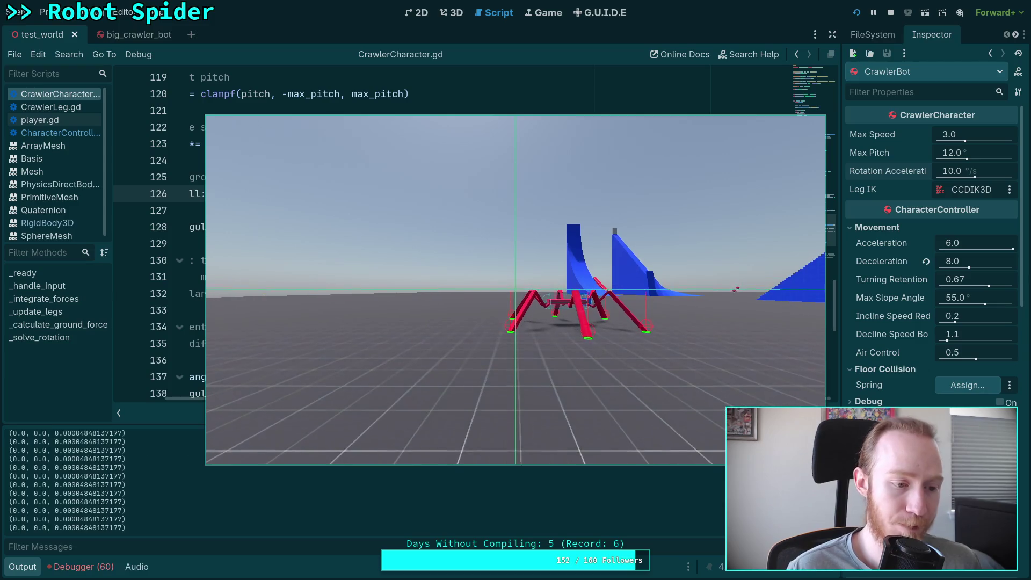
key("w")
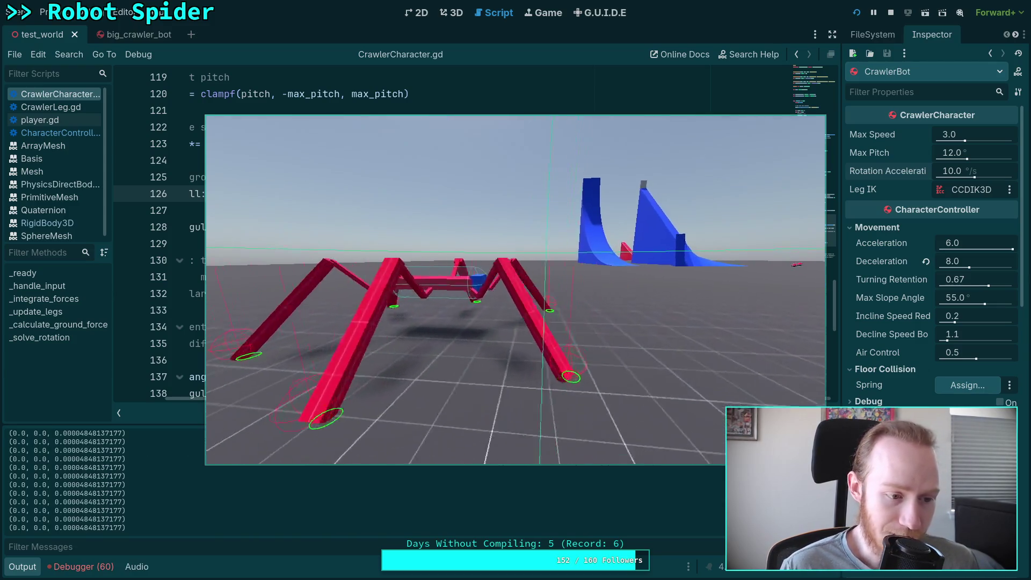
key("s")
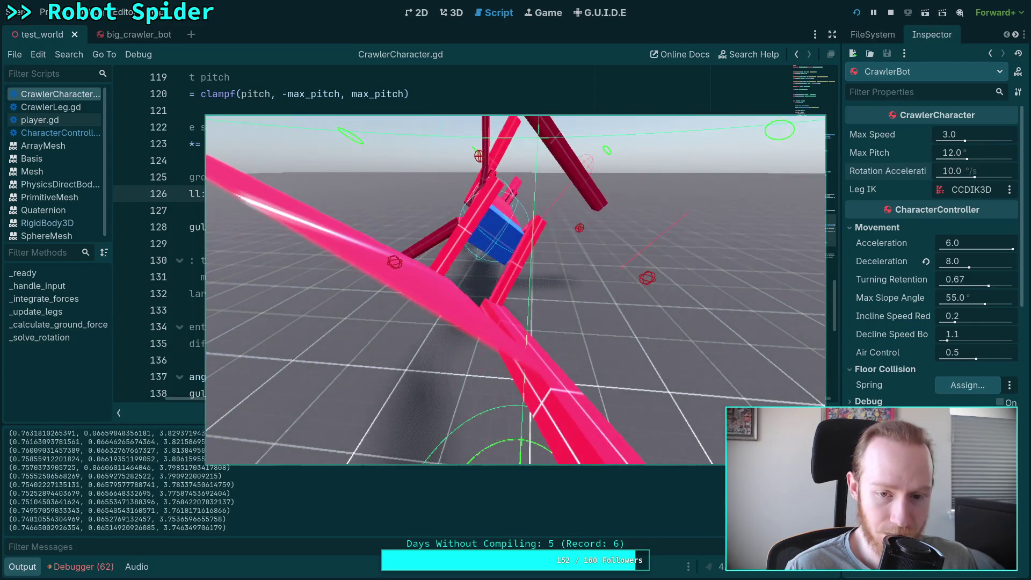
left_click(891, 12)
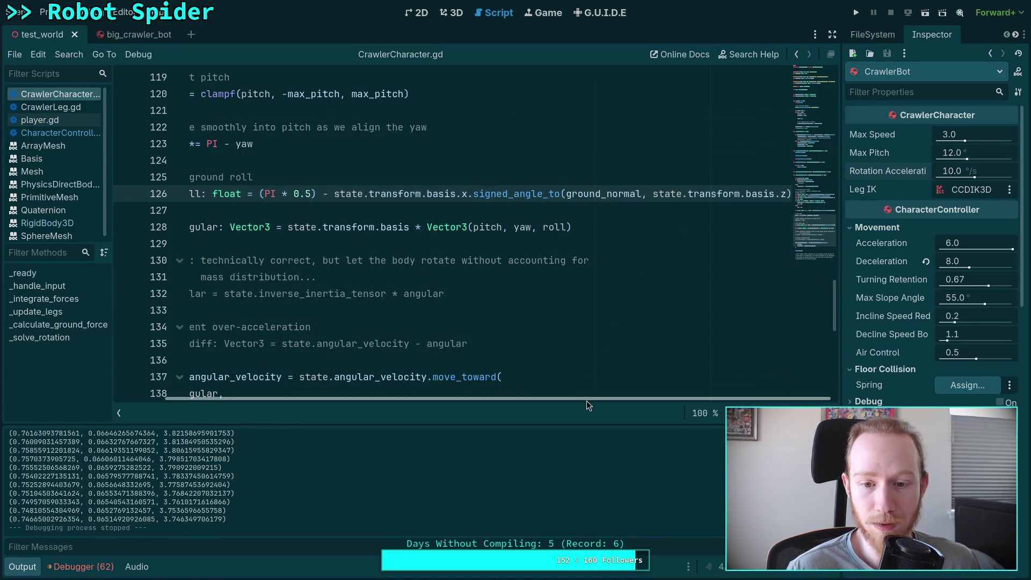
Put a minus before state.transform.basis.z in line 126's roll calculation and test-run the spider.
scroll(627, 293, "down", 4)
scroll(627, 293, "up", 5)
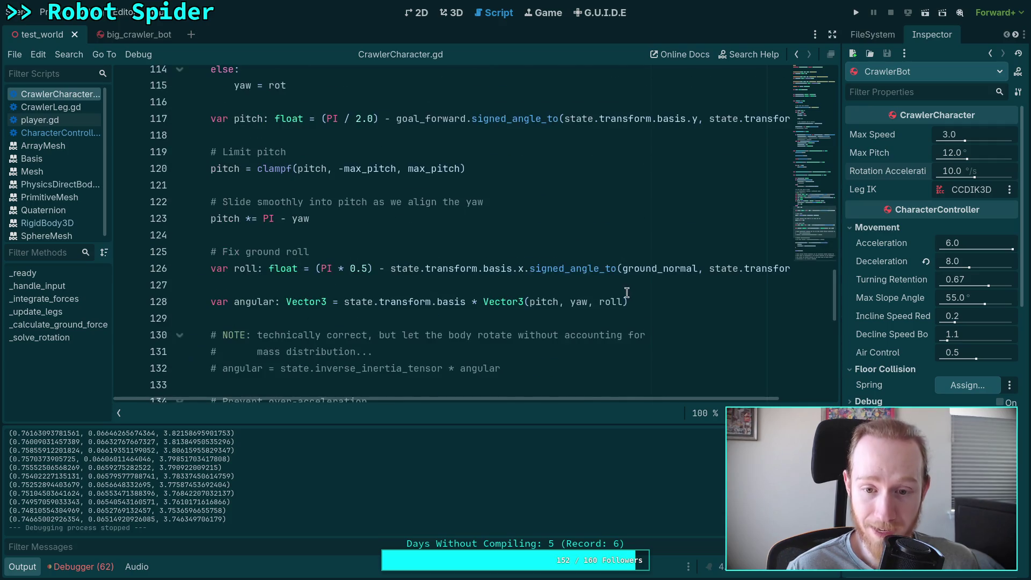
left_click(628, 293)
scroll(601, 402, "right", 3)
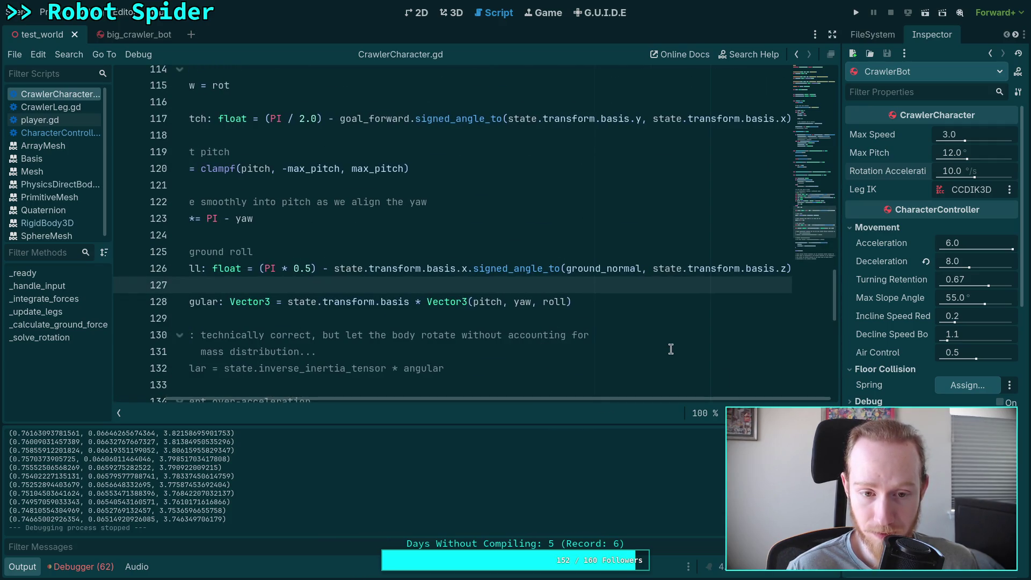
left_click(652, 268)
type("-")
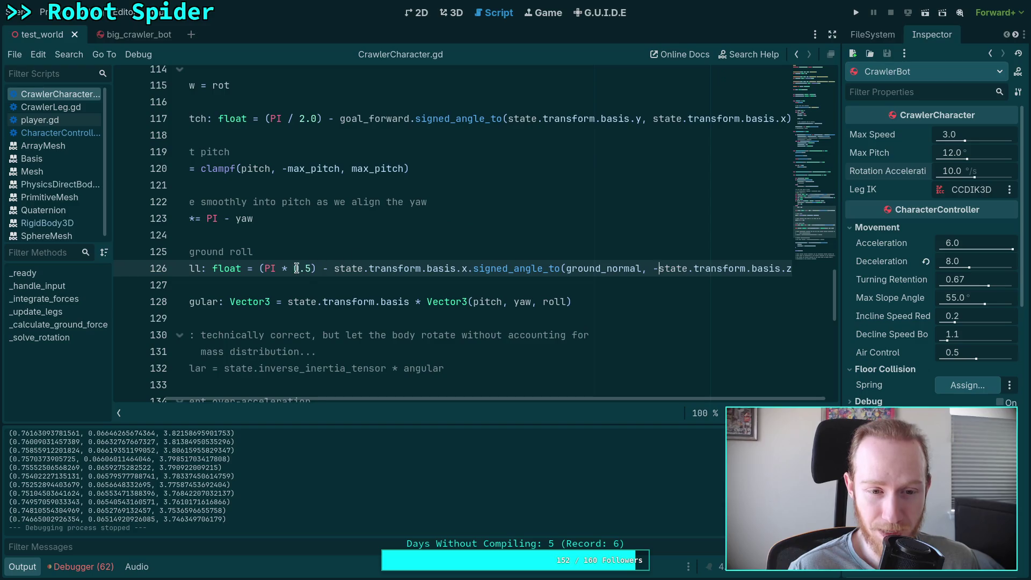
left_click(855, 14)
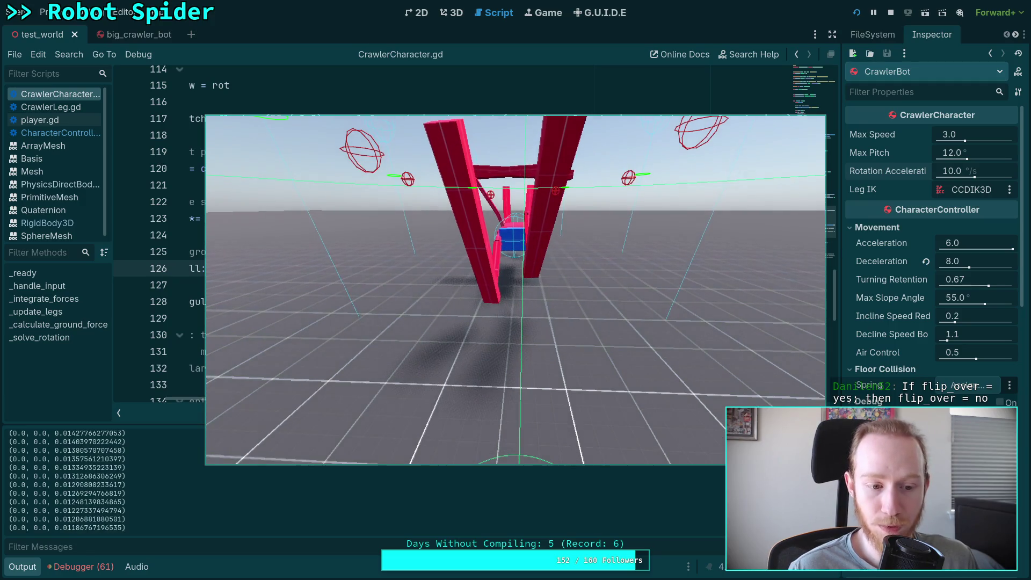
left_click(891, 12)
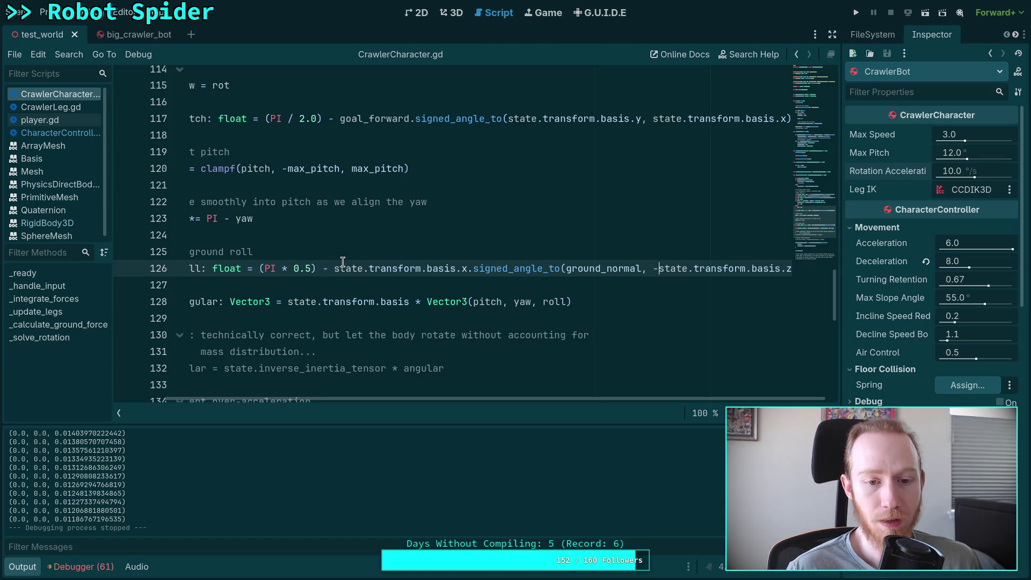
Delete the (PI * 0.5) offset from line 126 and test-run the game.
left_click_drag(262, 267, 328, 268)
key("BackSpace")
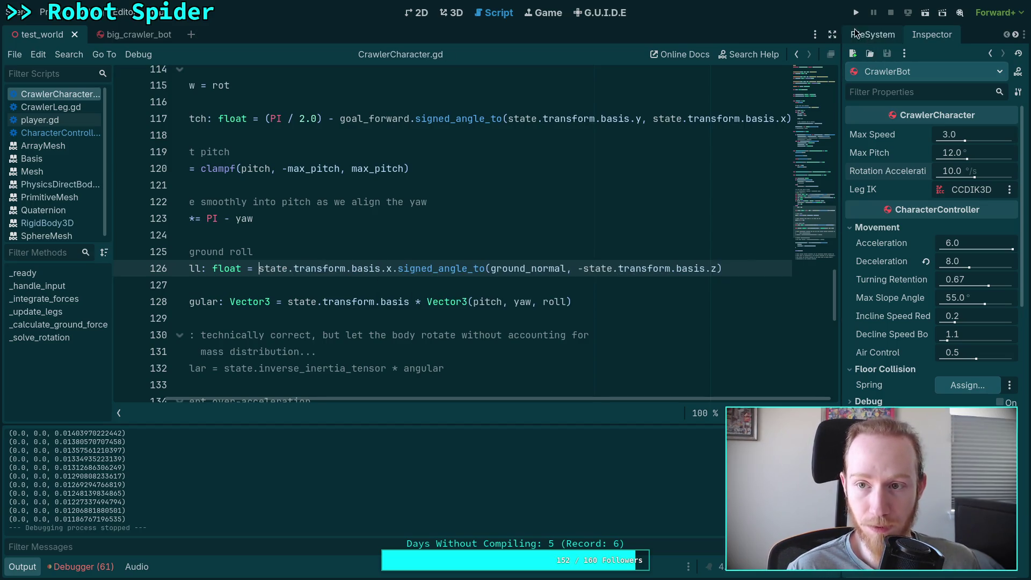
left_click(856, 12)
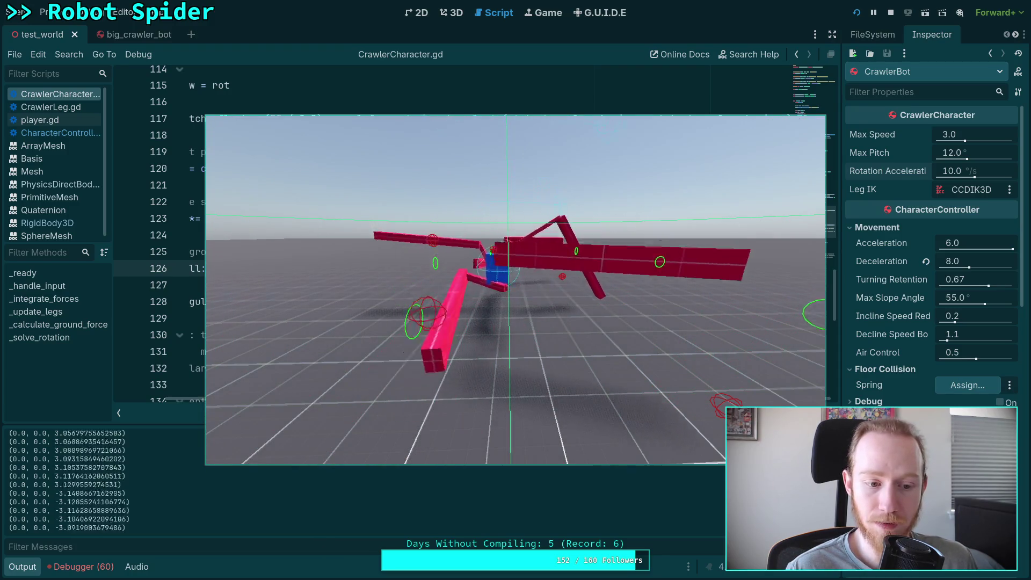
left_click(887, 15)
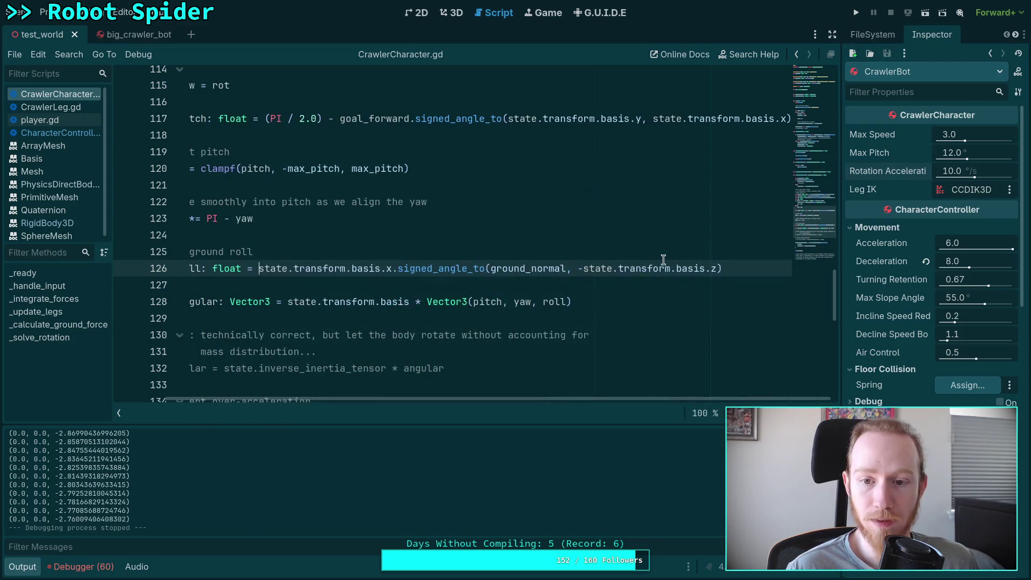
Remove the minus before basis.z, test-run again, then show the 3D scene.
left_click(583, 268)
key("BackSpace")
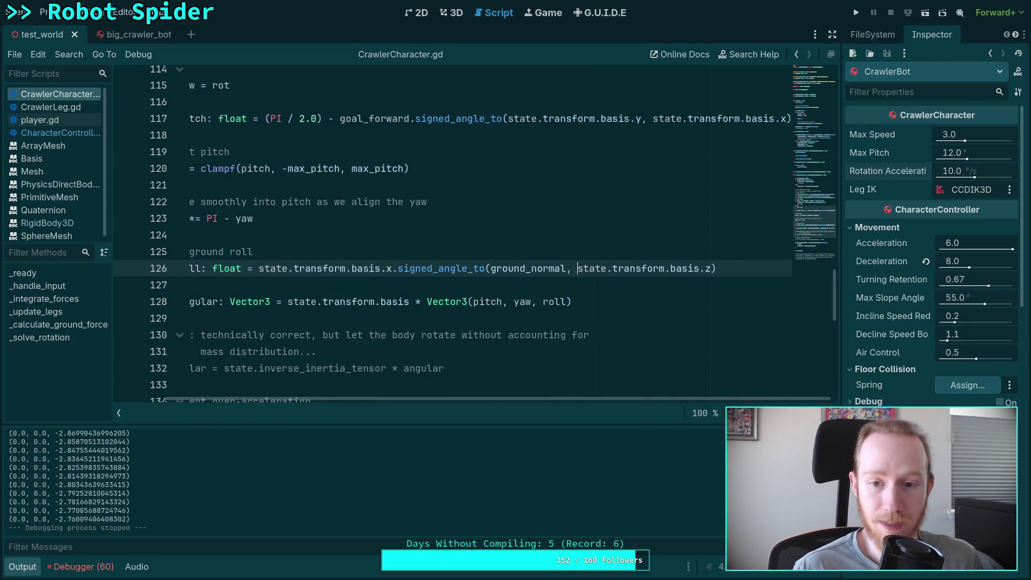
left_click(858, 10)
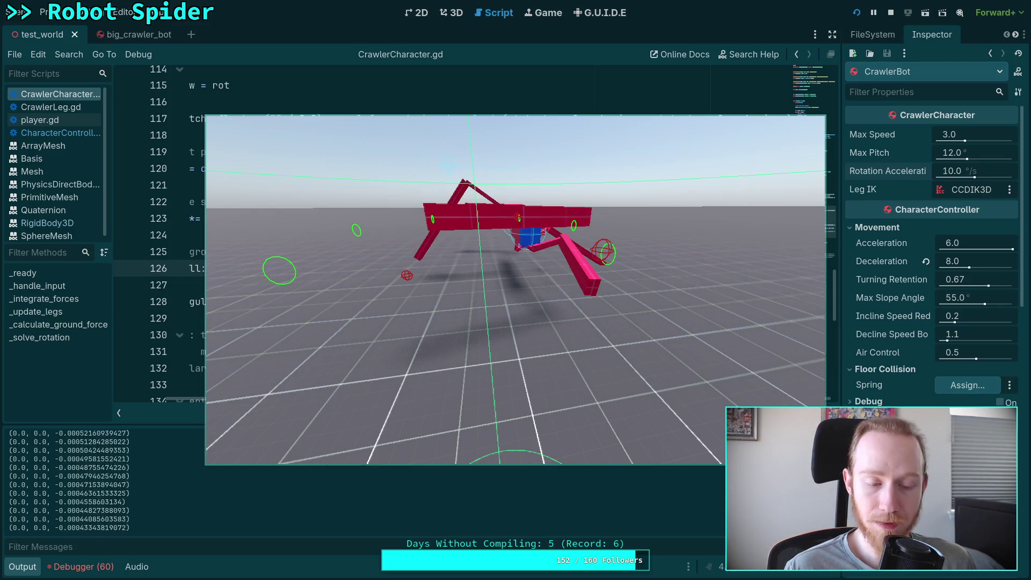
left_click(785, 25)
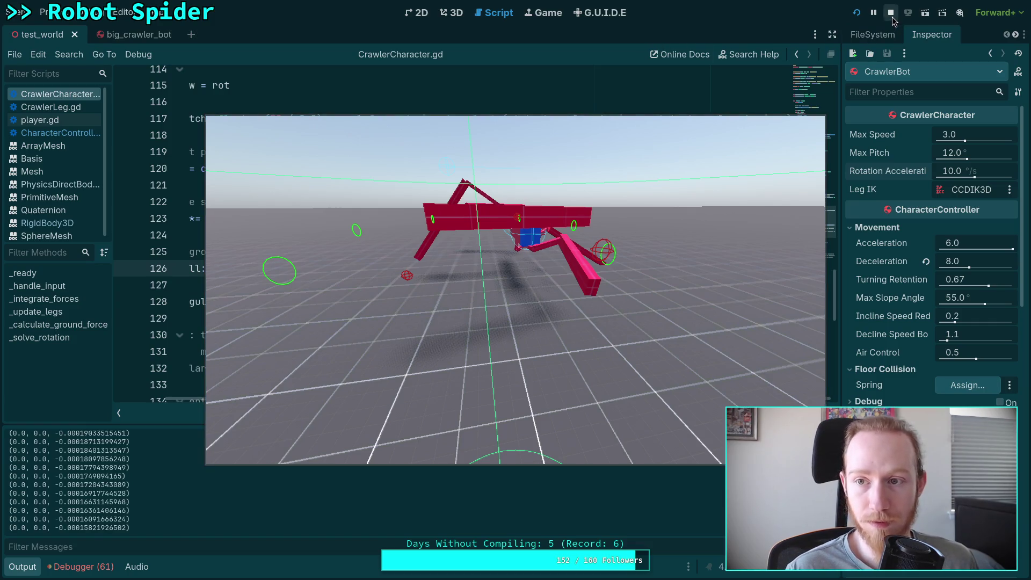
left_click(891, 17)
left_click(452, 13)
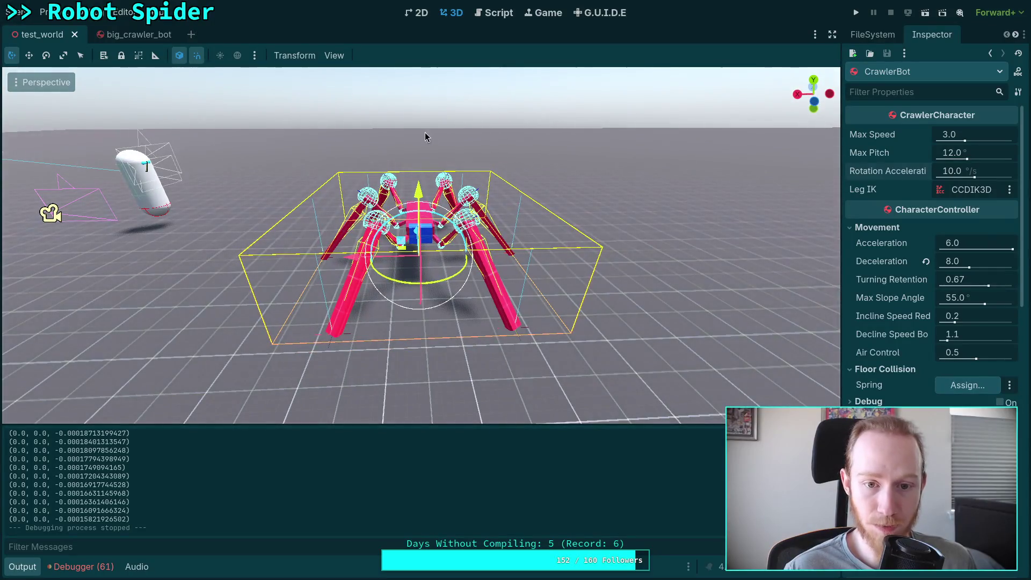
Switch to the Script workspace with Ctrl+F3 to show CrawlerCharacter.gd.
key("ctrl+F3")
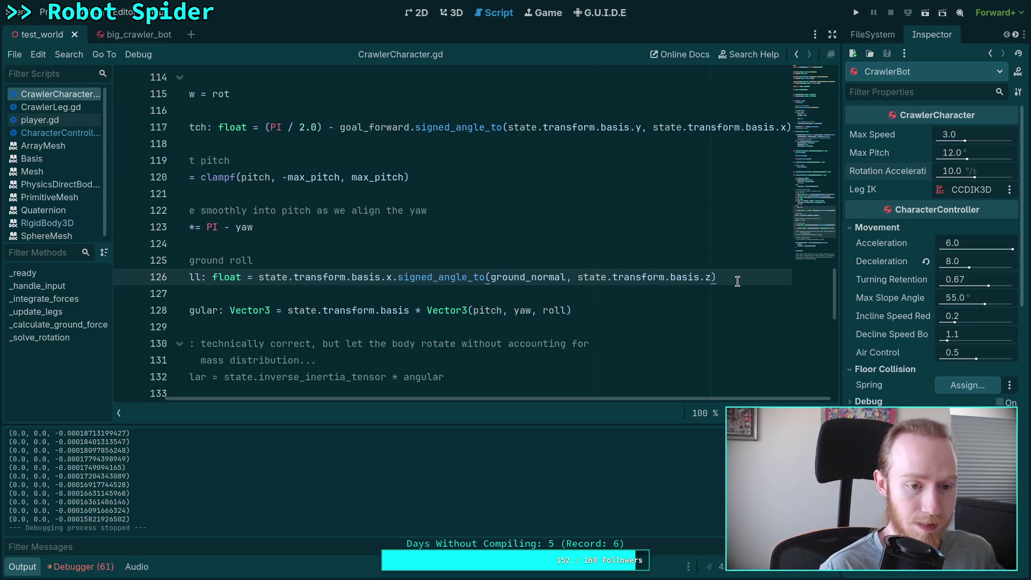
Add a 'roll -= PI * 0.5' line after the roll calculation and run the project.
key("Return")
type("roll -=")
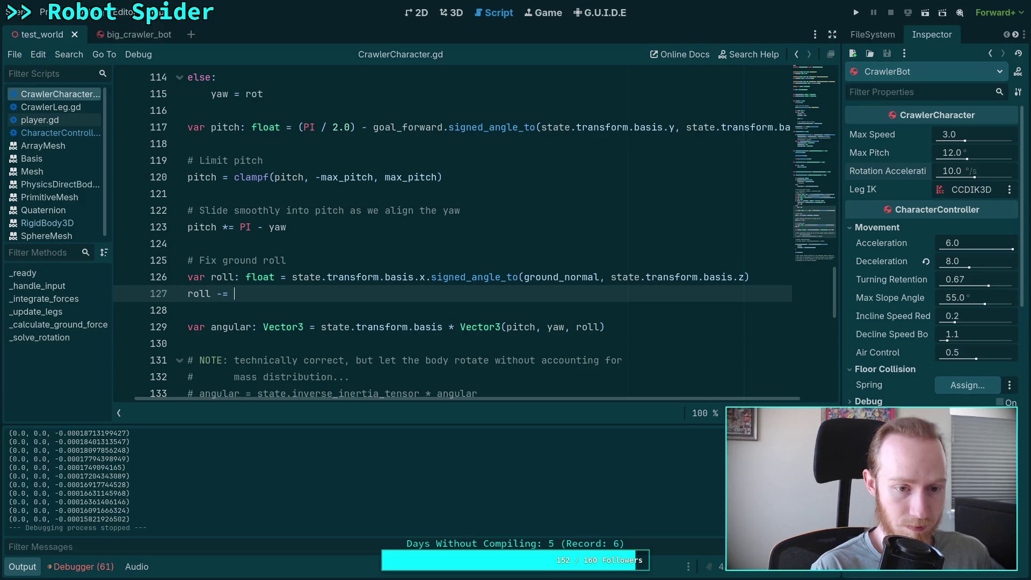
type("PI * 0.5")
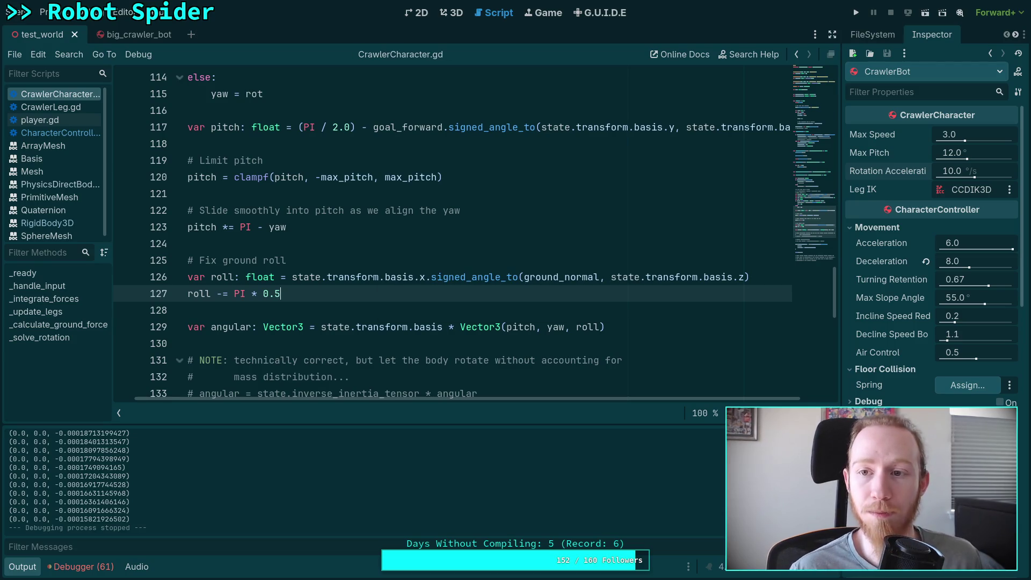
left_click(855, 13)
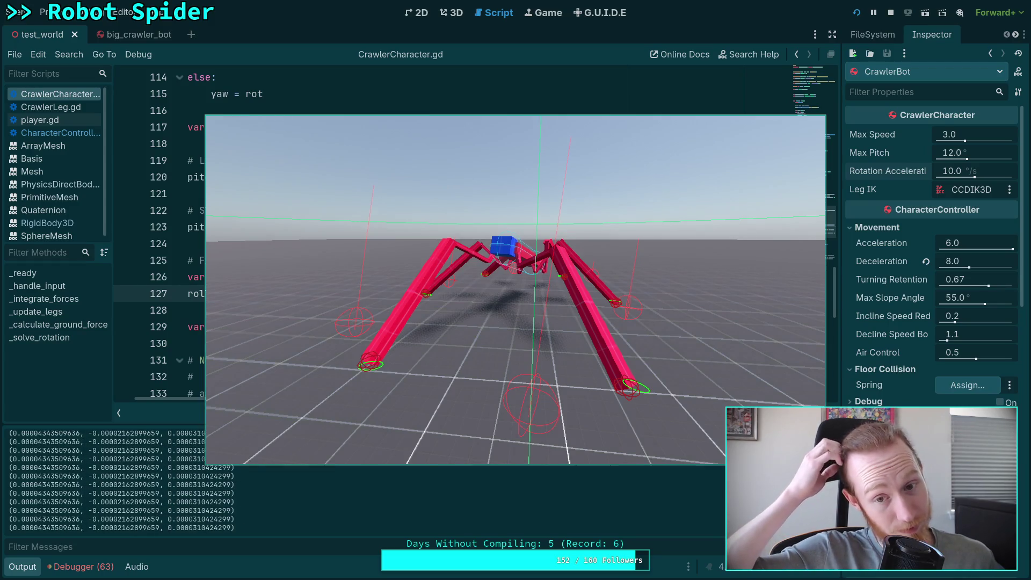
Walk and turn the spider with W, A and D, then stop the game with F8.
key("w")
key("a")
key("d")
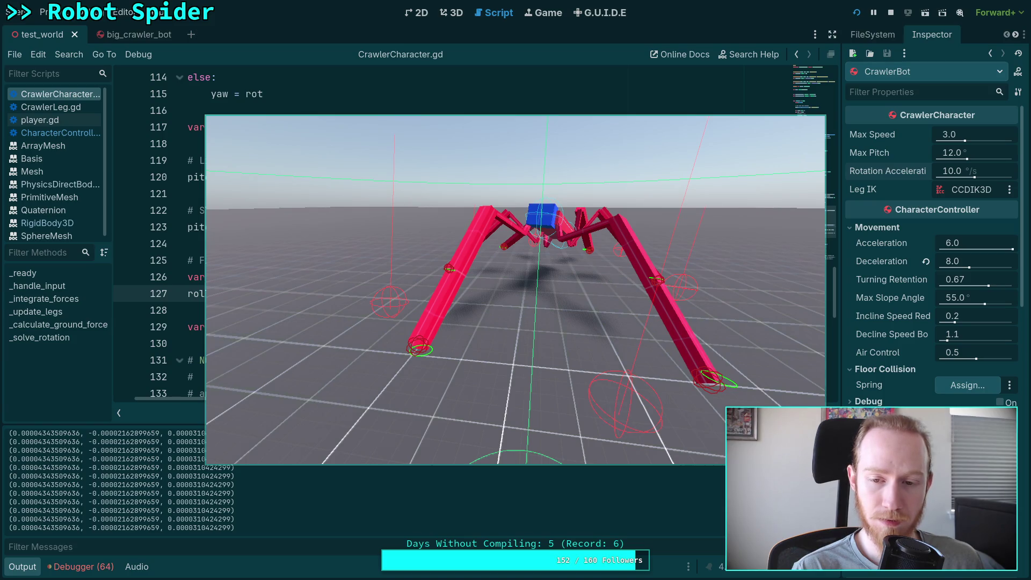
key("a")
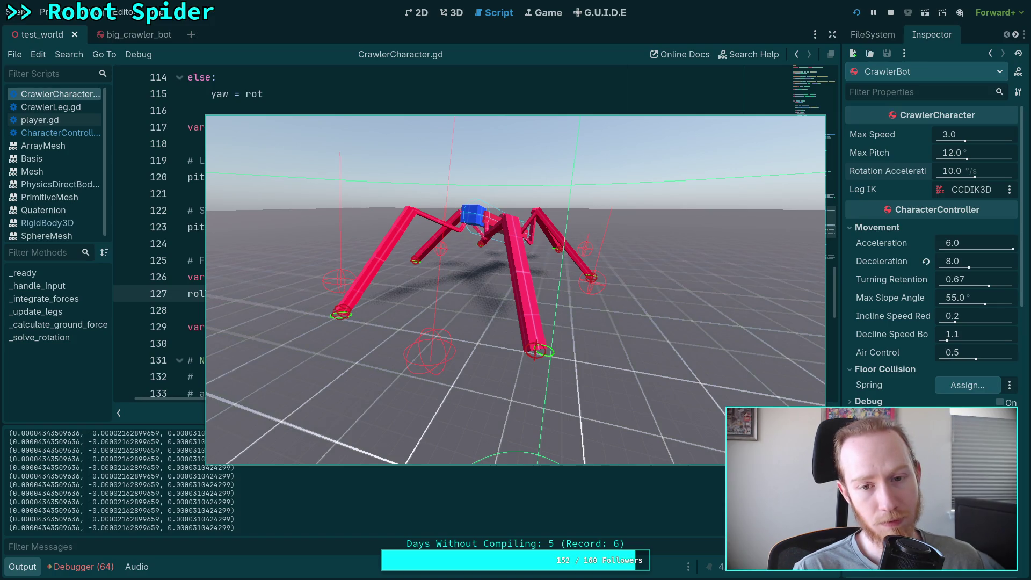
key("a")
key("a")
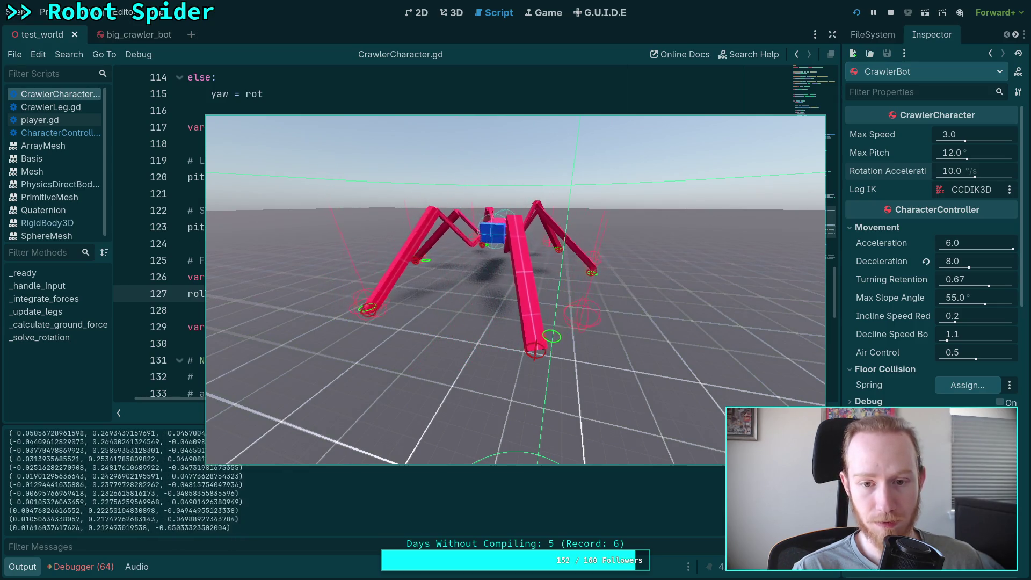
key("a")
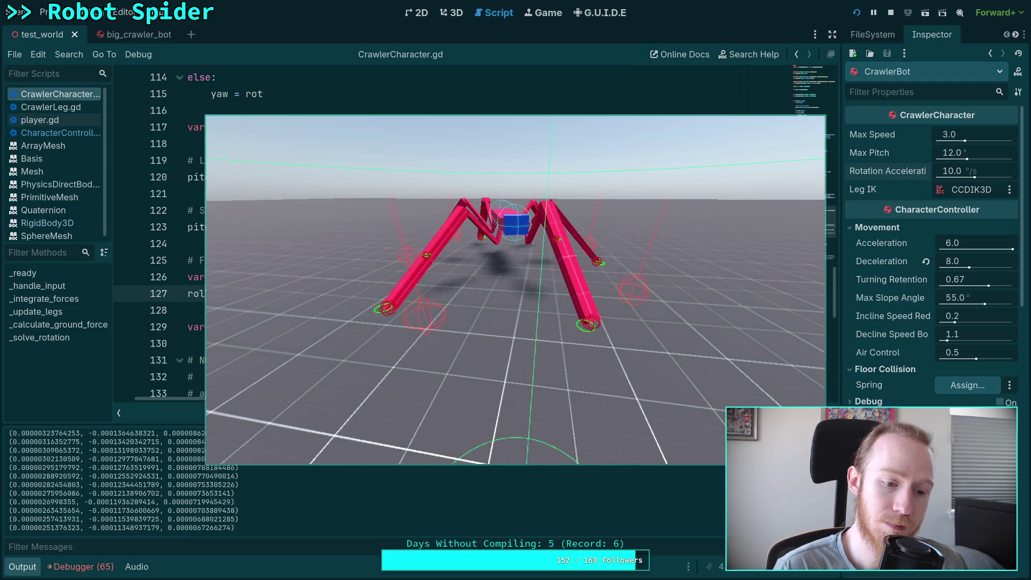
key("F8")
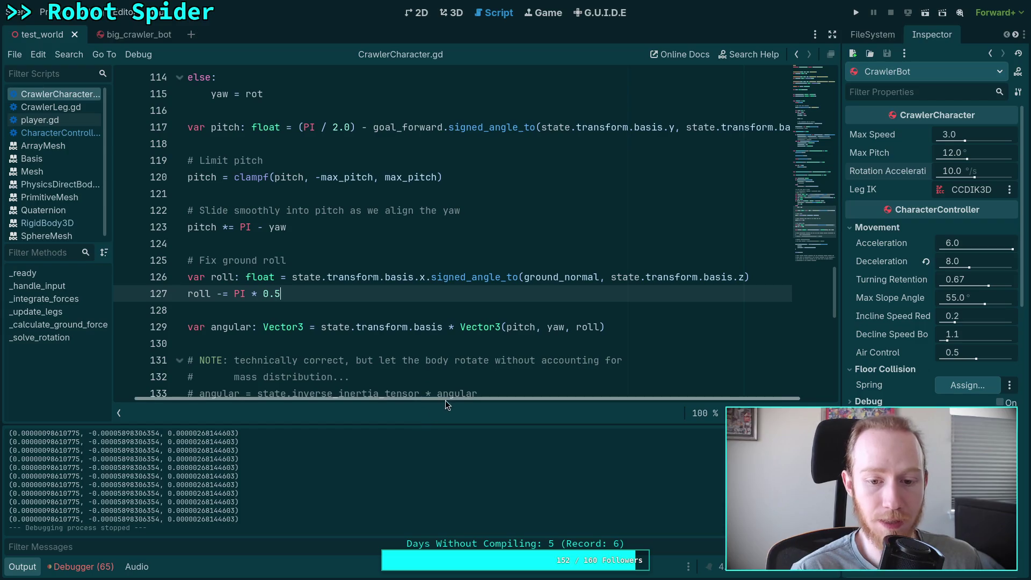
Add an early return when angular.length_squared() falls below the e-4 threshold, then save.
scroll(446, 401, "left", 2)
scroll(322, 306, "up", 8)
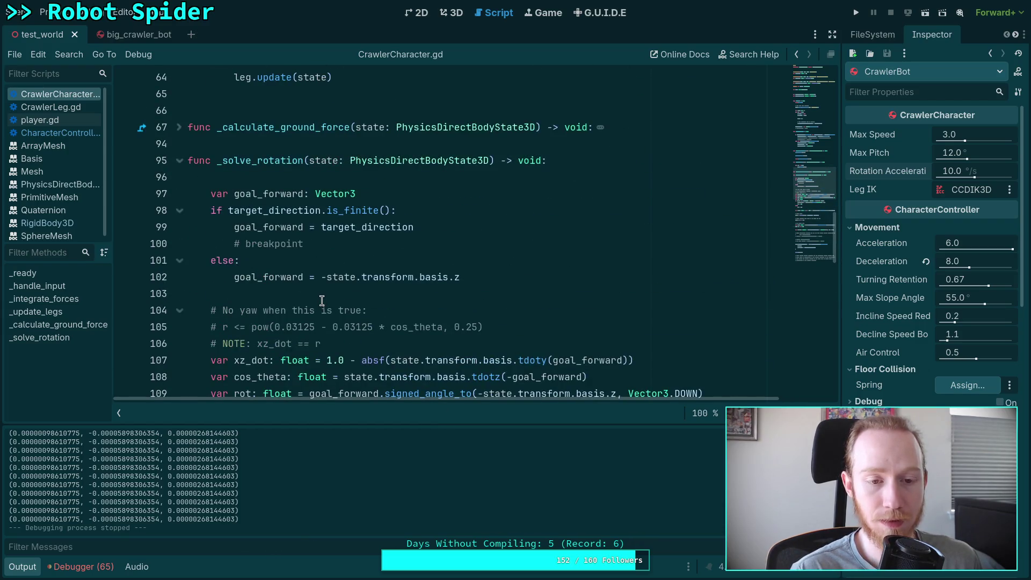
scroll(394, 283, "down", 10)
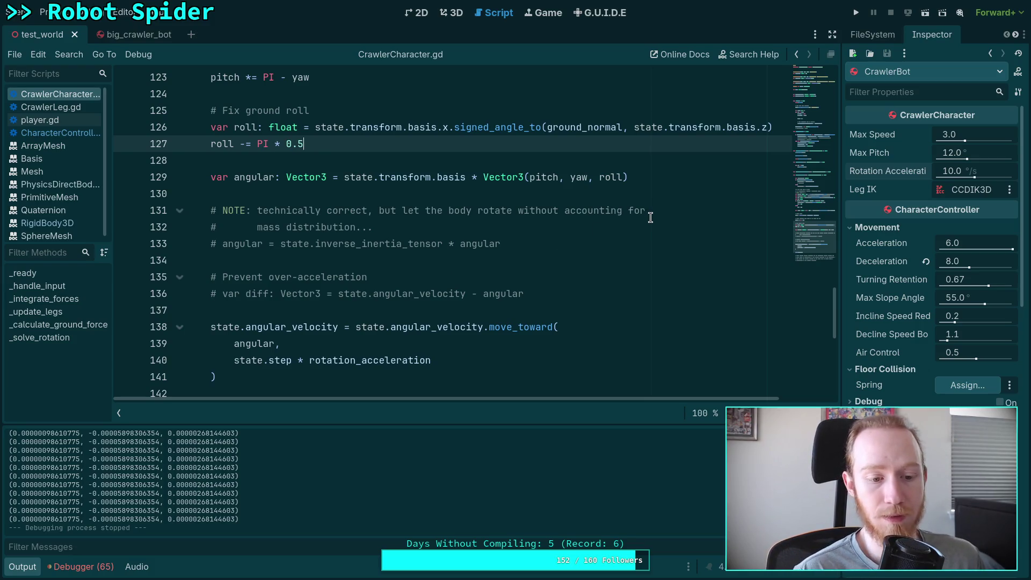
left_click(664, 180)
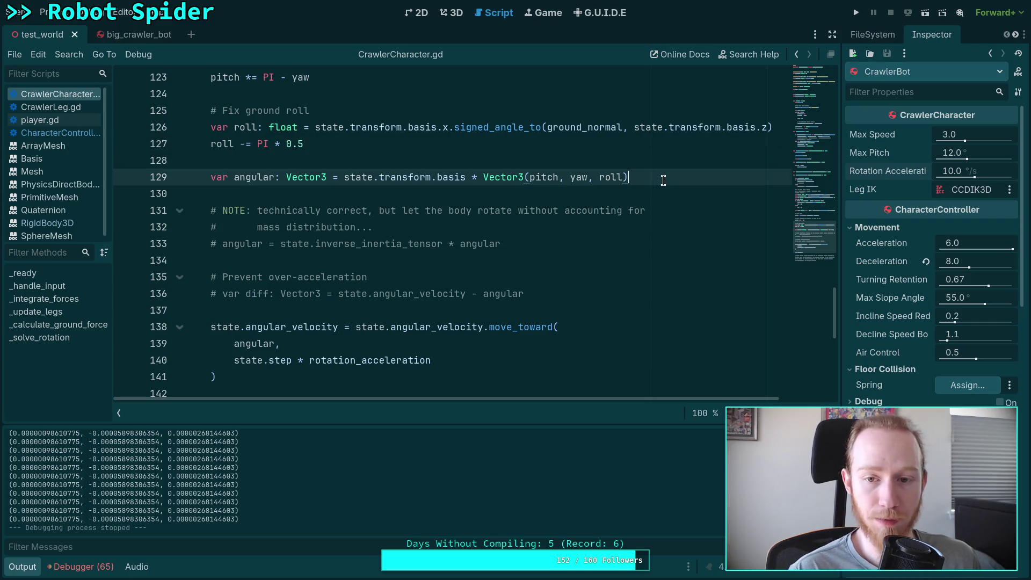
key("Return")
type("if angular")
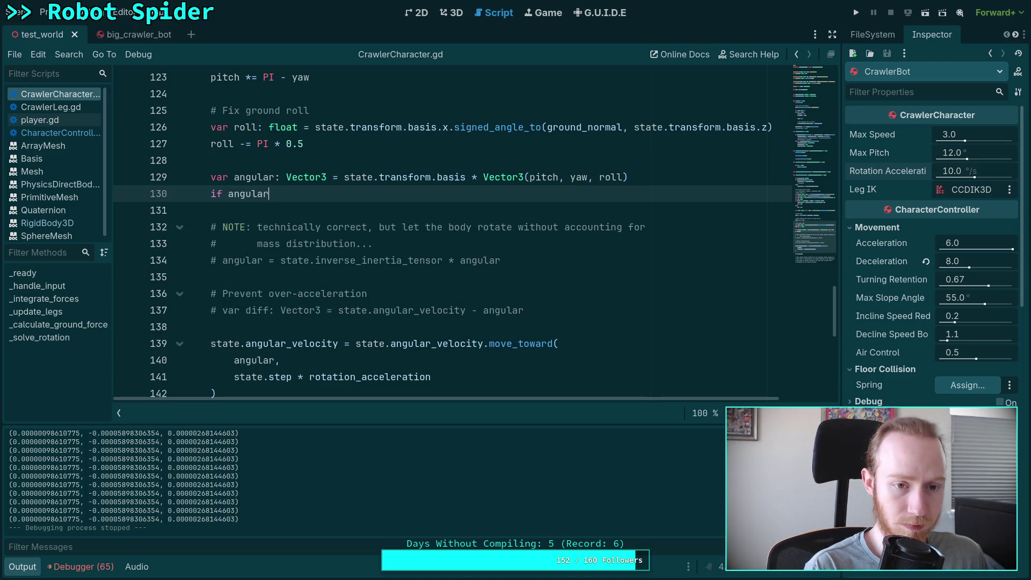
type(".lo")
key("BackSpace")
type("e")
key("Down")
key("Return")
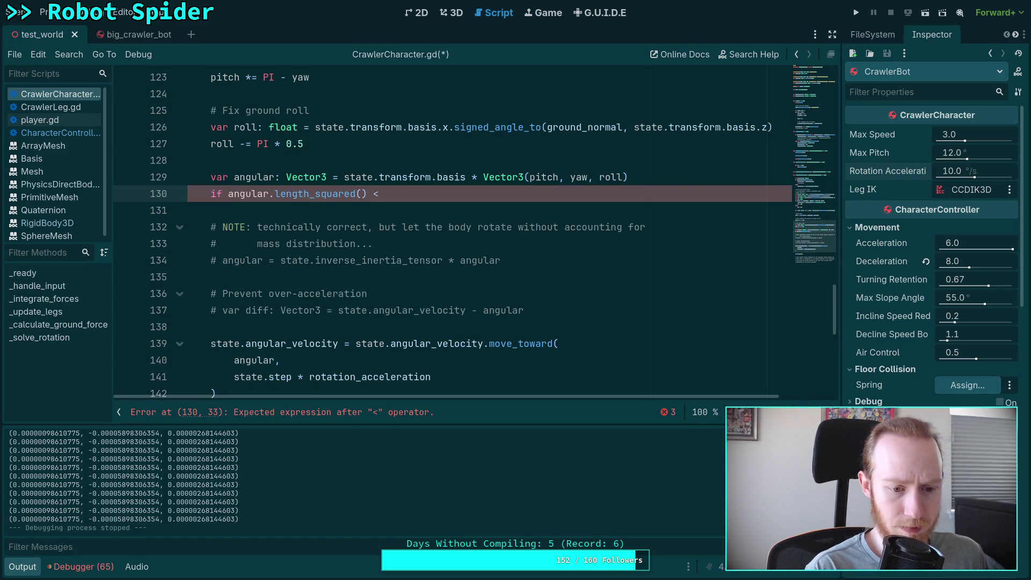
type("e-4")
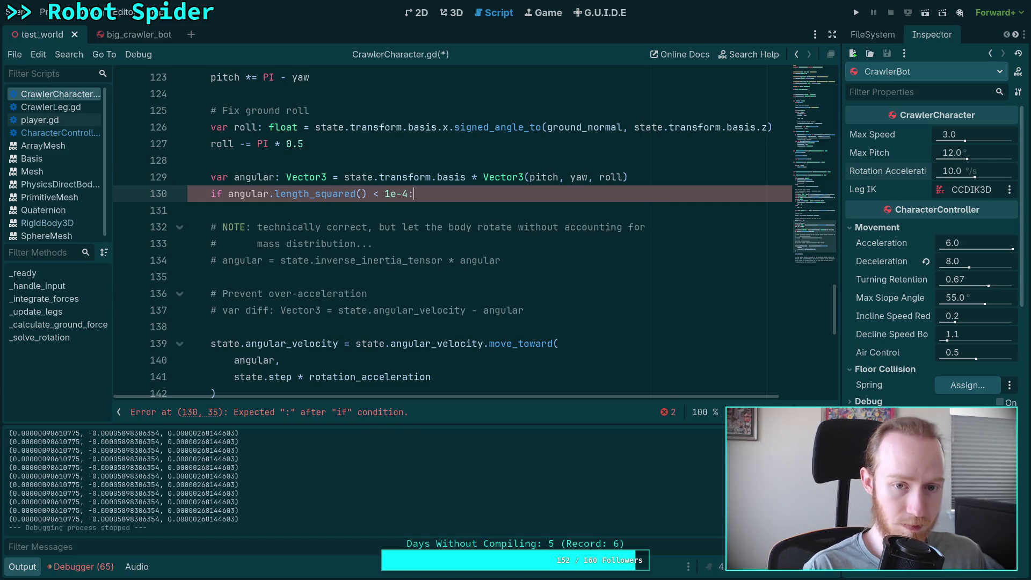
type(":")
key("Return")
type("return")
key("ctrl+s")
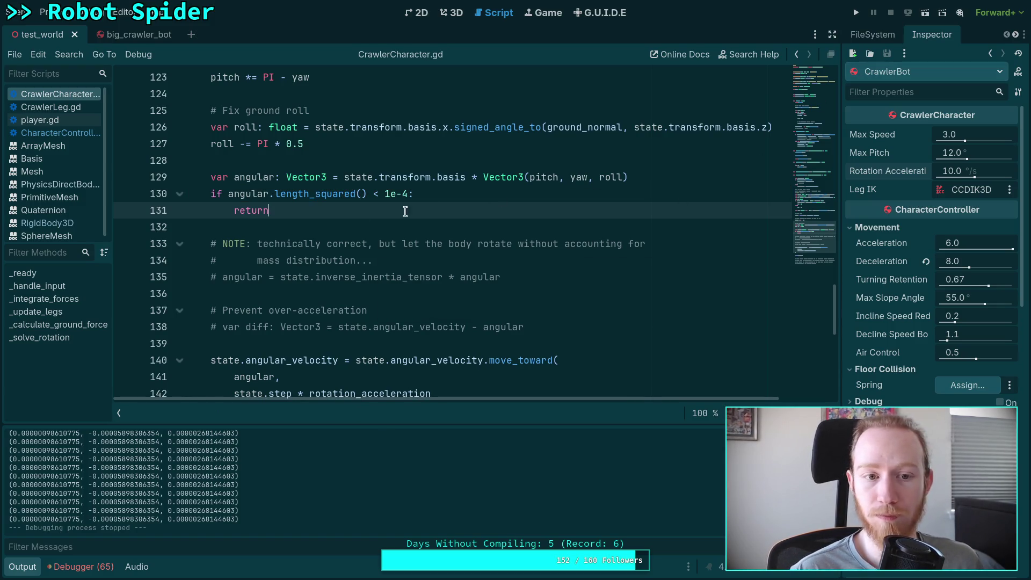
Move that check below the over-acceleration comments, save, and run with F5.
left_click_drag(283, 208, 235, 176)
scroll(240, 243, "up", 1)
left_click(240, 243, "shift")
key("alt+Down")
key("alt+Down")
key("alt+Down")
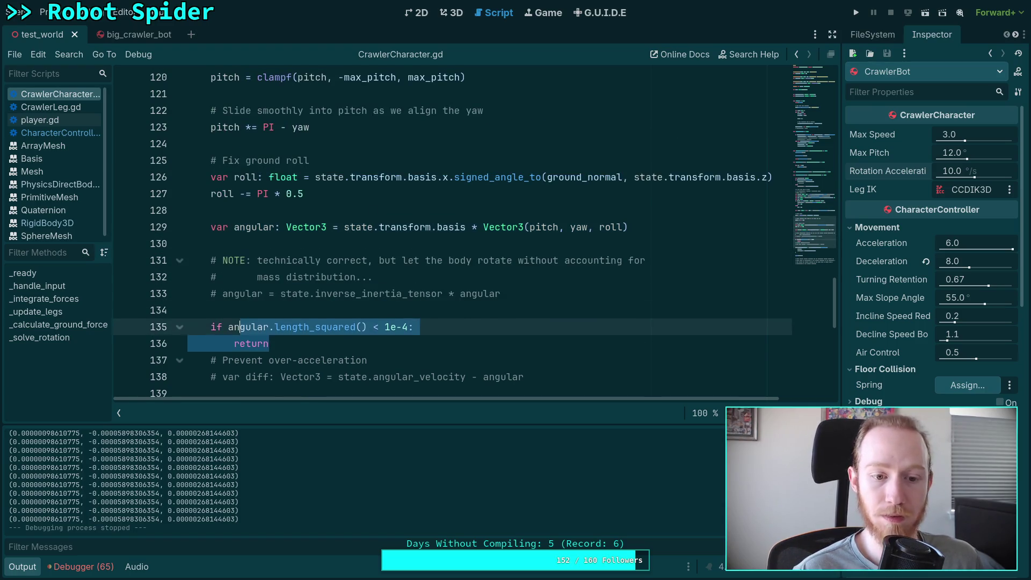
scroll(512, 213, "down", 2)
left_click(559, 241)
key("Return")
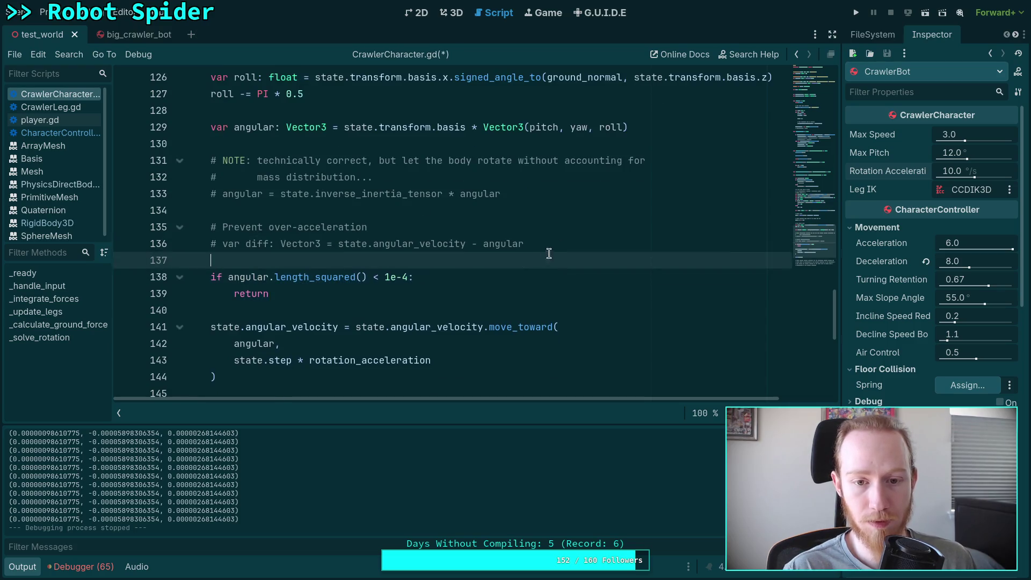
left_click(522, 280)
left_click(435, 221)
key("ctrl+s")
key("F5")
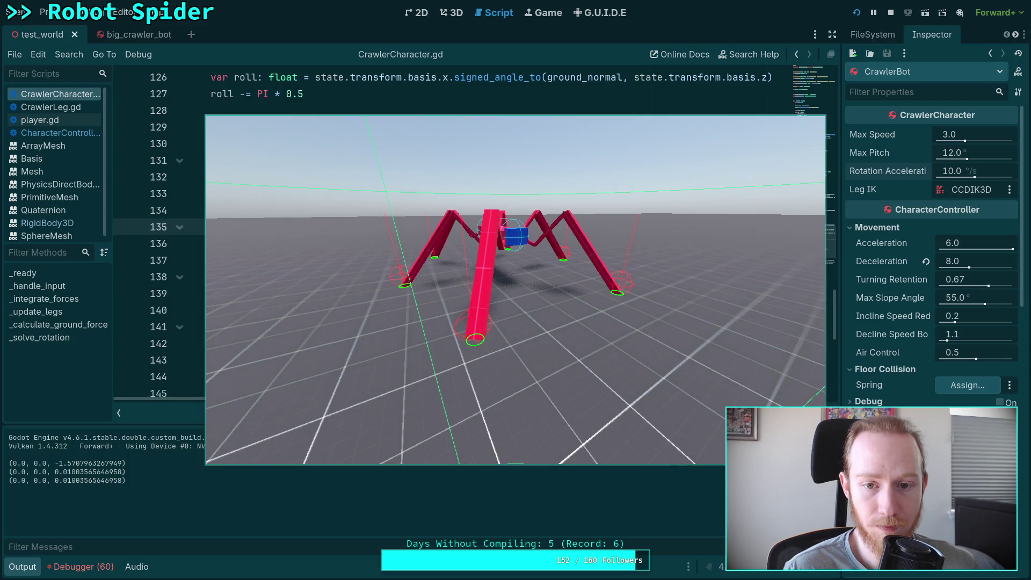
Stop the game and select the -1.5707963267949 value printed in the Output panel.
key("F8")
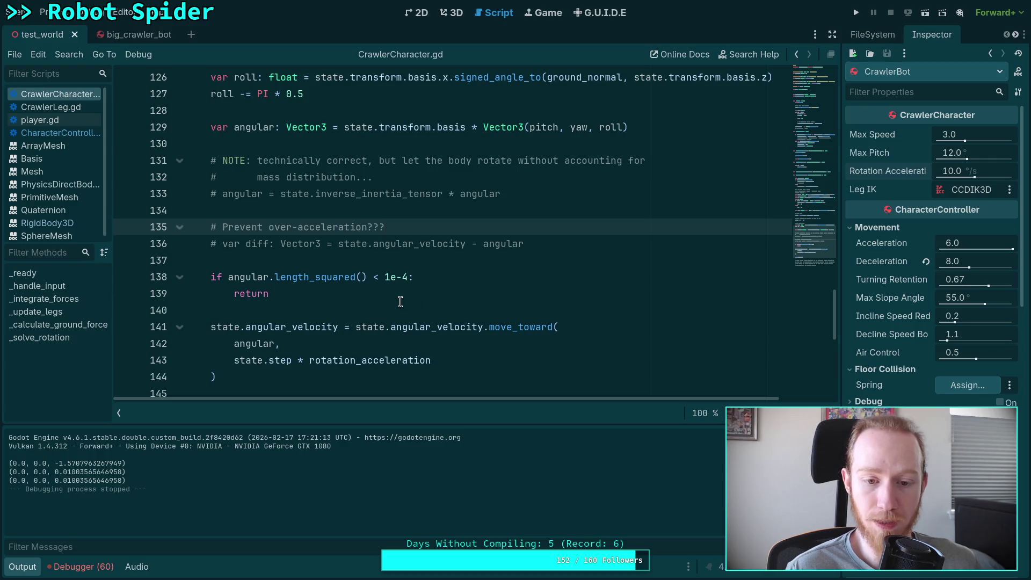
left_click_drag(54, 463, 123, 464)
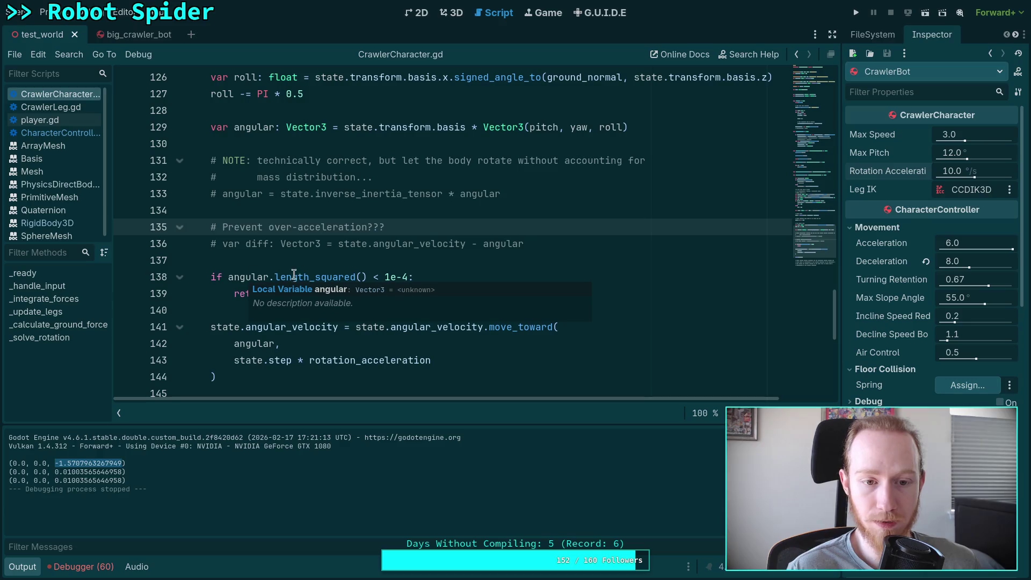
scroll(213, 263, "up", 4)
scroll(213, 263, "up", 7)
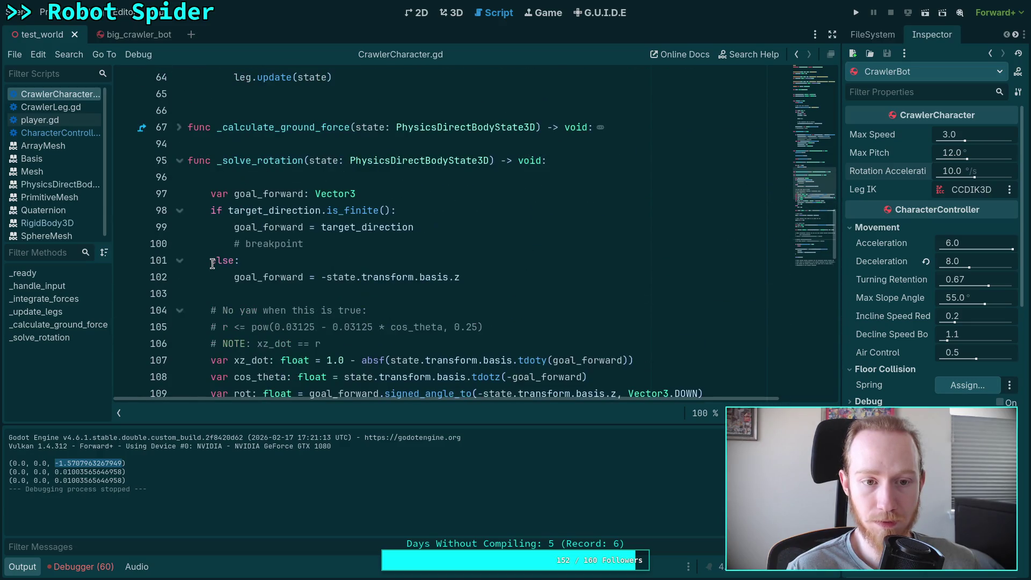
Highlight the uses of target_direction in _solve_rotation and review line 102.
double_click(276, 213)
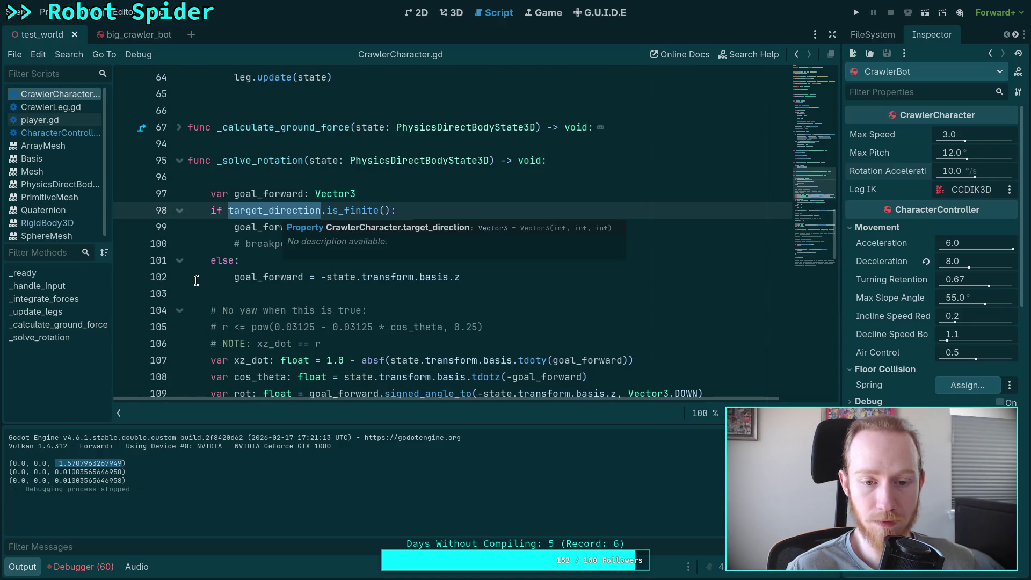
scroll(224, 295, "down", 6)
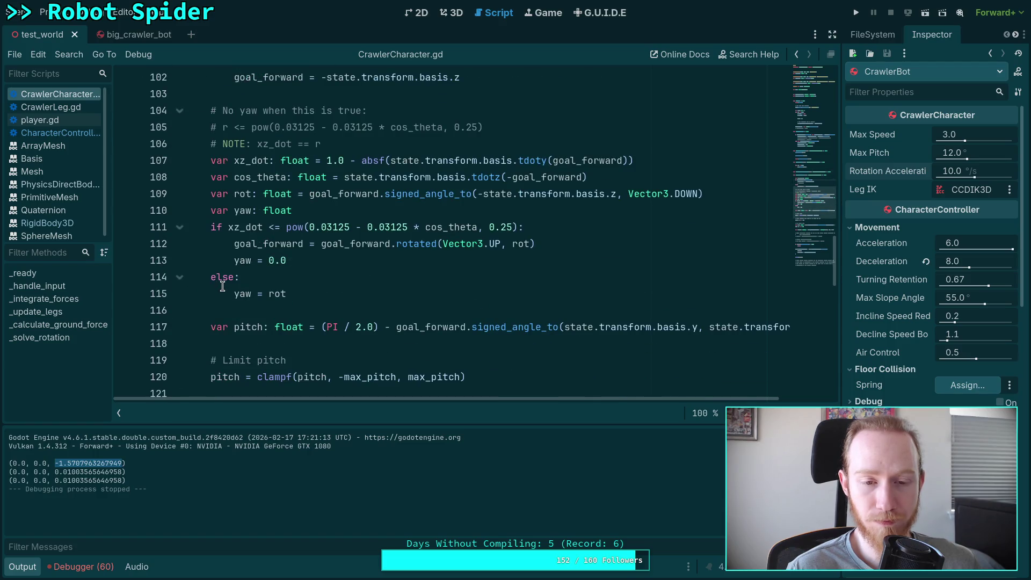
scroll(222, 286, "up", 5)
scroll(222, 287, "up", 4)
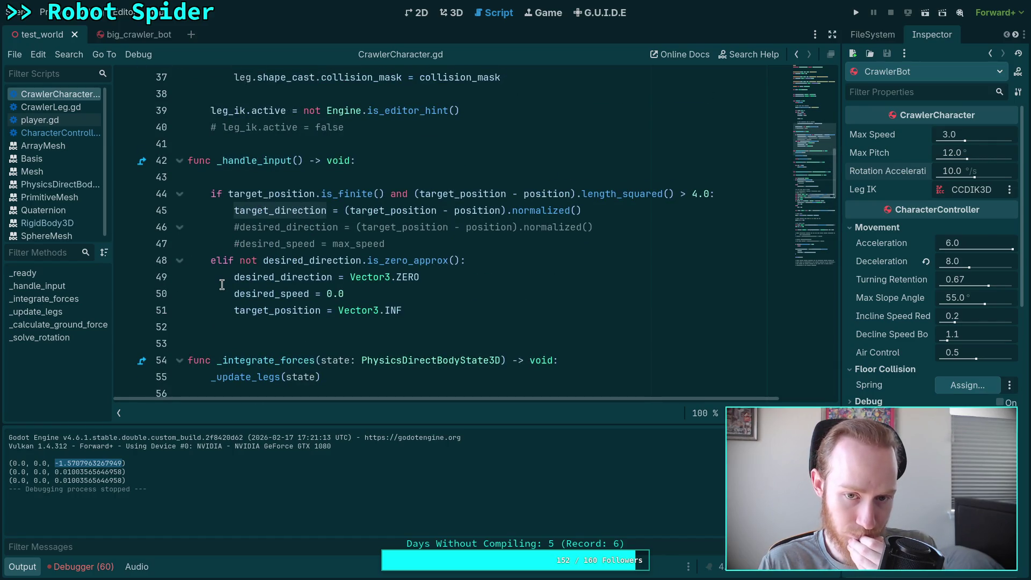
key("F3")
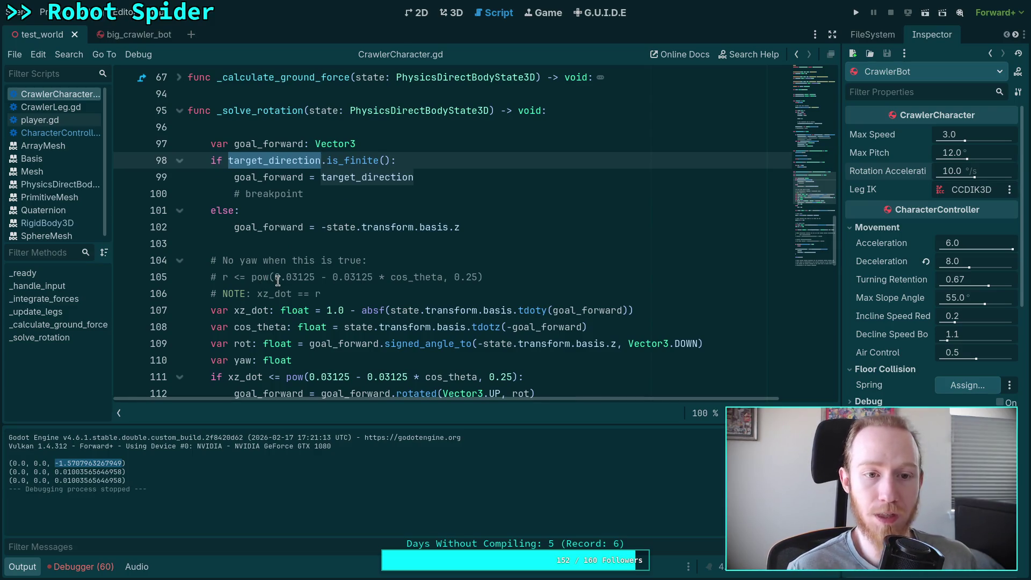
scroll(277, 281, "down", 4)
scroll(304, 285, "down", 3)
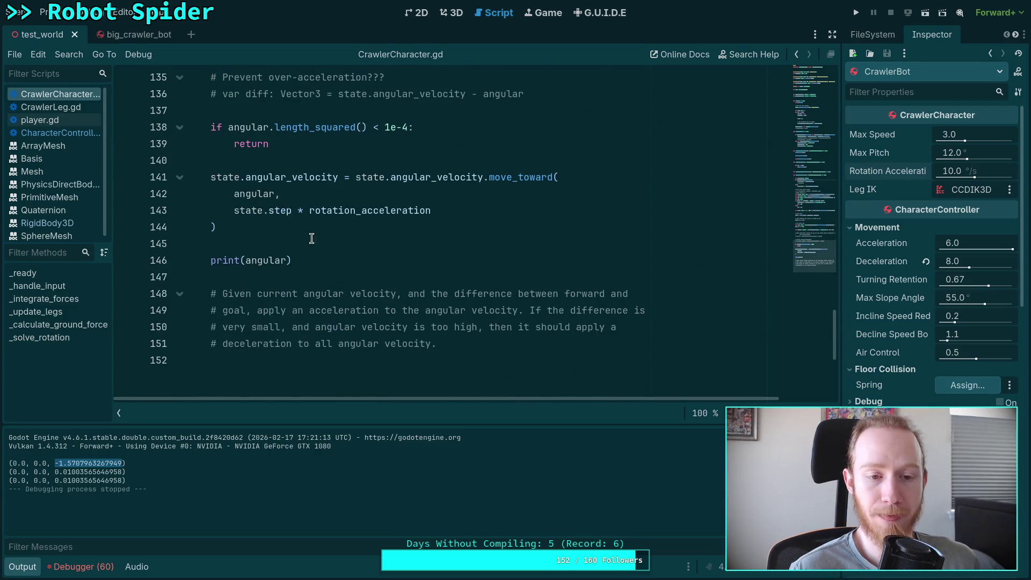
scroll(311, 237, "up", 4)
scroll(371, 281, "up", 9)
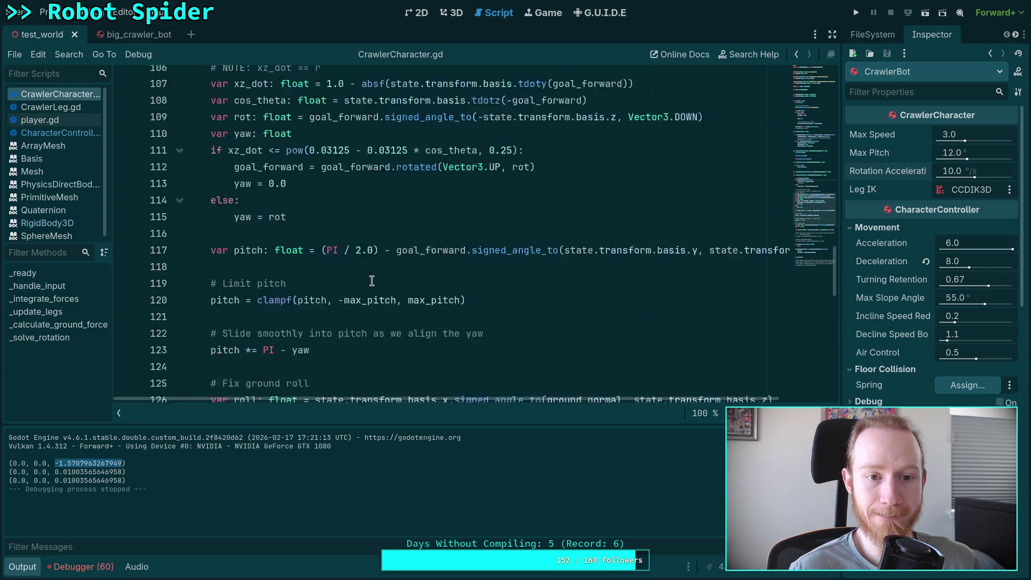
left_click_drag(240, 227, 460, 227)
scroll(334, 233, "down", 2)
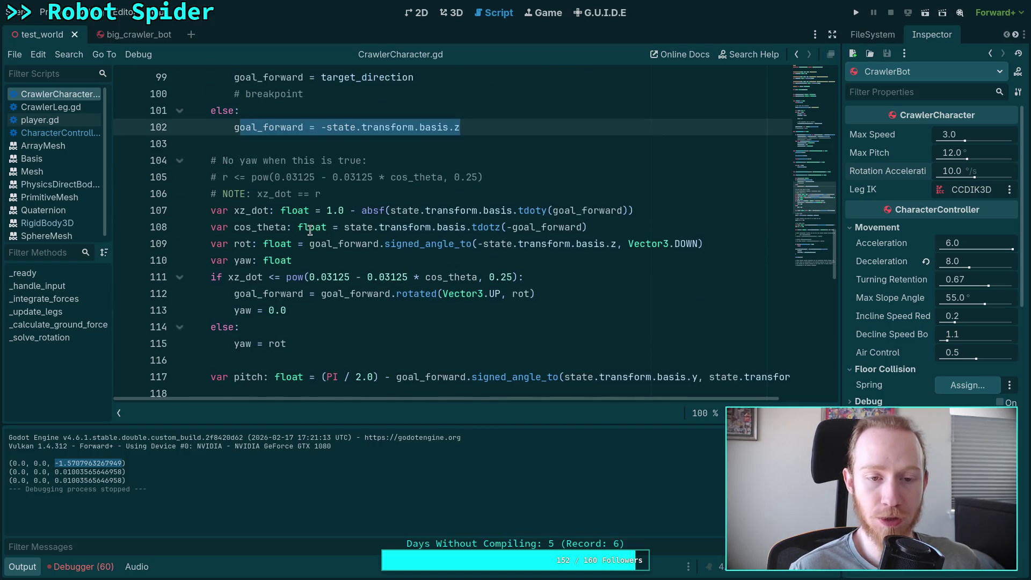
scroll(334, 233, "up", 2)
left_click(509, 226)
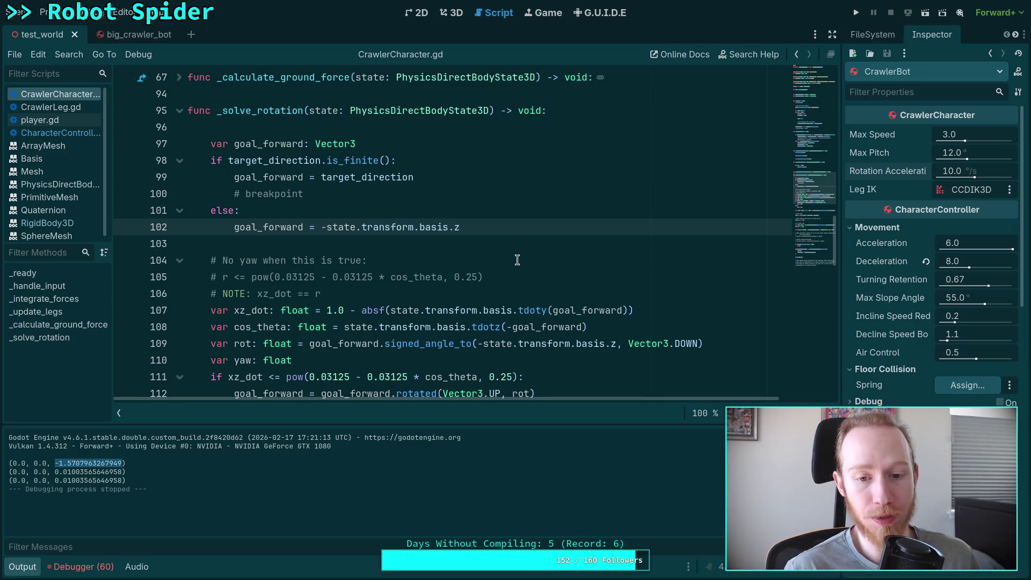
mouse_move(564, 315)
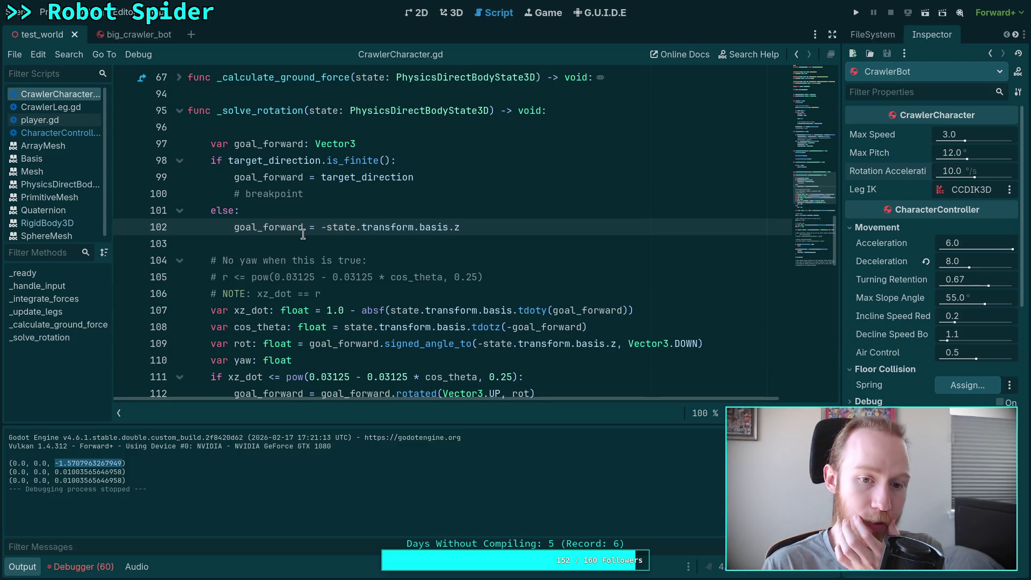
Highlight the other uses of transform from line 102.
double_click(382, 227)
scroll(412, 254, "down", 2)
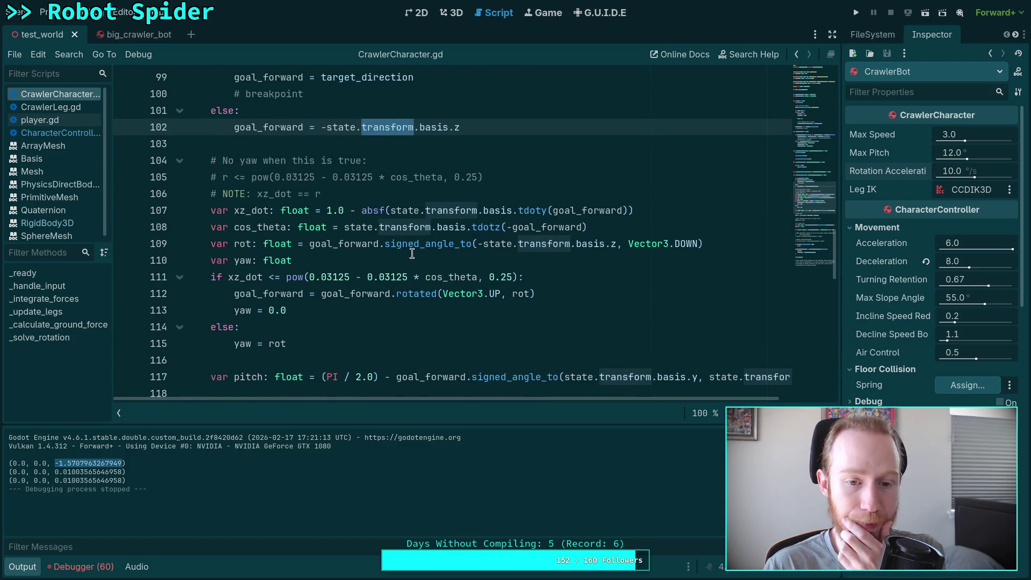
scroll(412, 254, "down", 2)
scroll(412, 254, "down", 1)
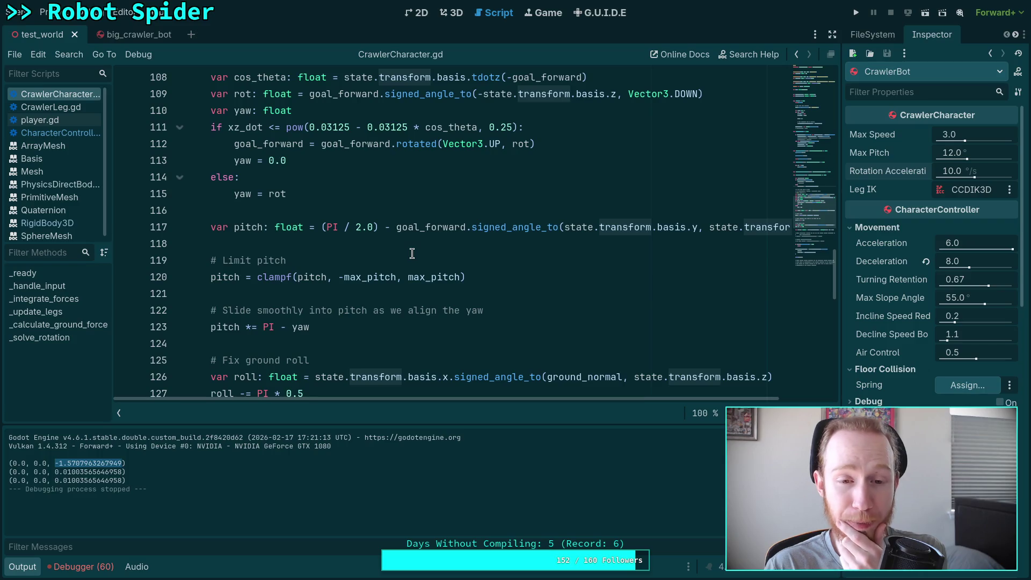
scroll(412, 253, "up", 5)
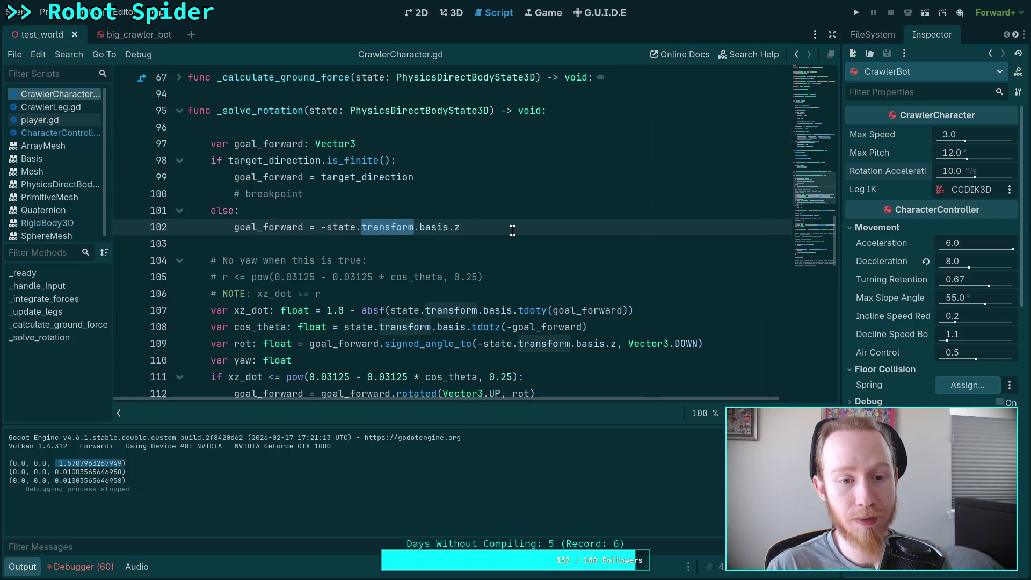
left_click(512, 230)
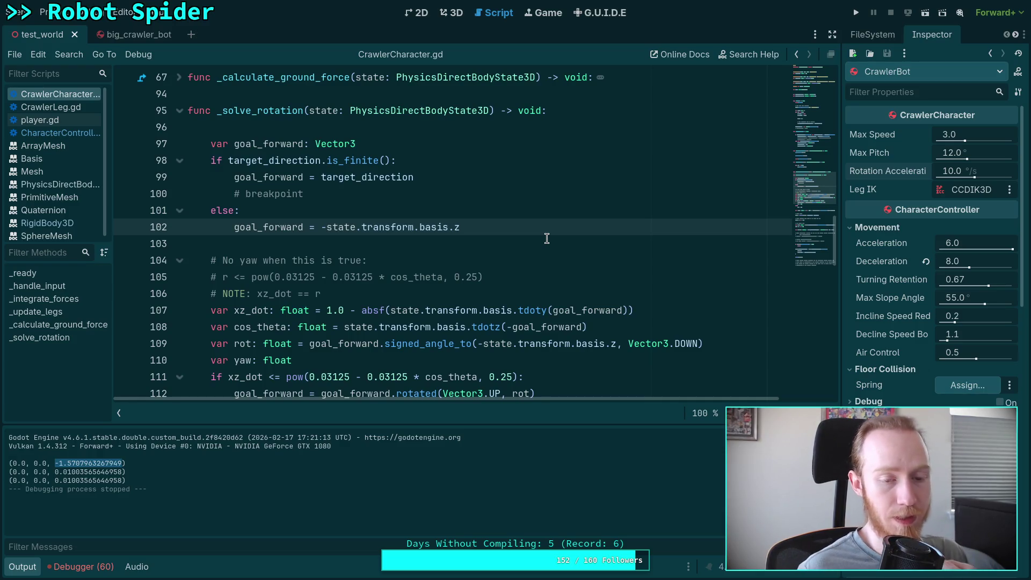
Highlight goal_forward's occurrences, then delete the near-zero angular early-return check.
double_click(250, 228)
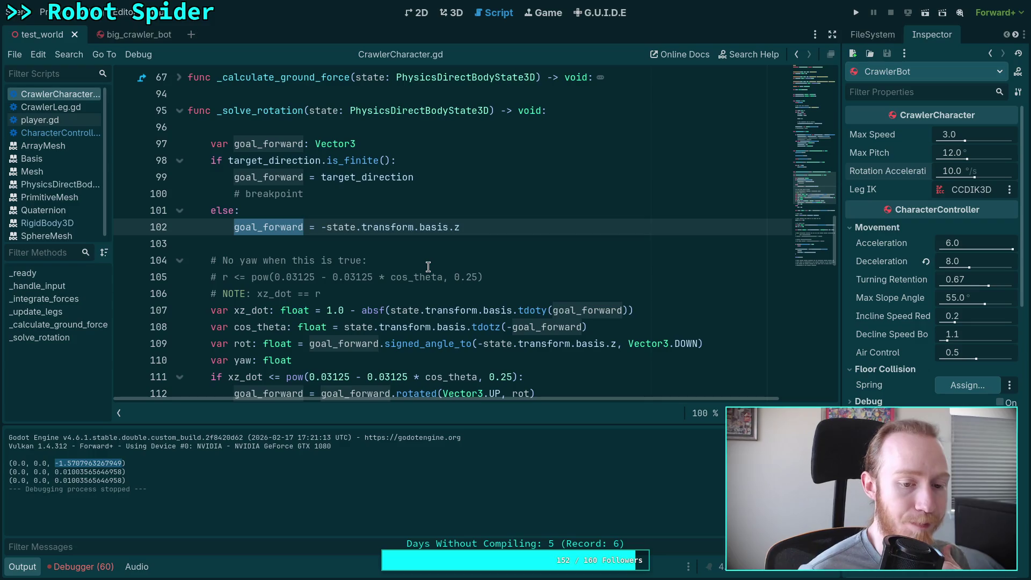
scroll(428, 267, "down", 6)
scroll(428, 267, "up", 6)
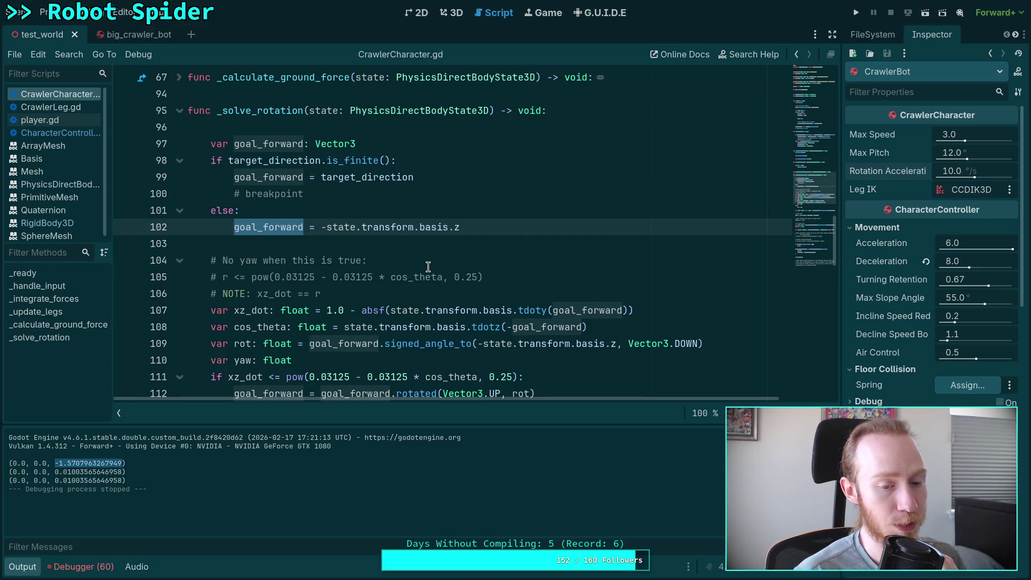
scroll(428, 267, "down", 13)
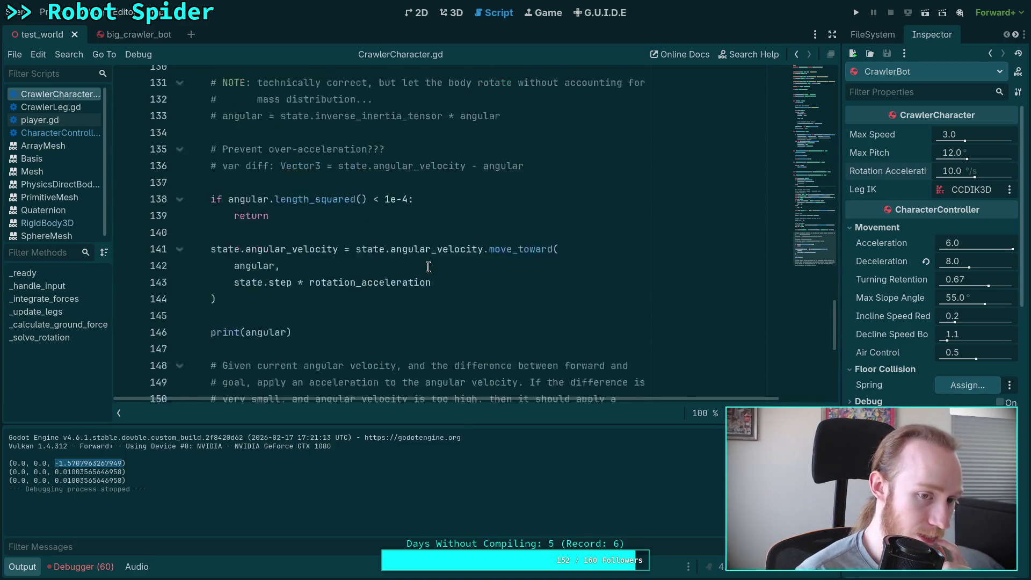
scroll(428, 267, "up", 2)
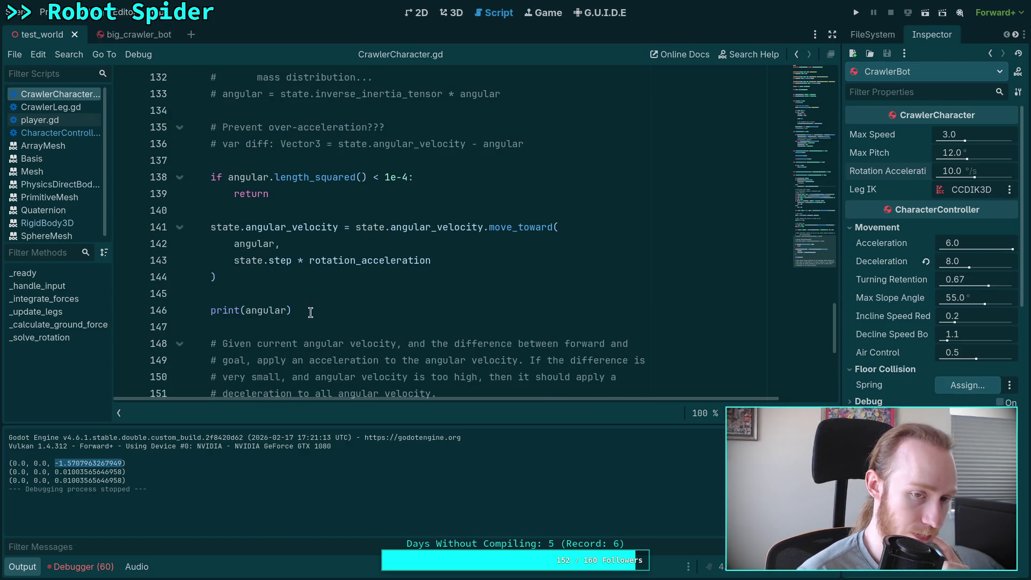
scroll(303, 253, "up", 1)
left_click_drag(303, 252, 524, 193)
key("BackSpace")
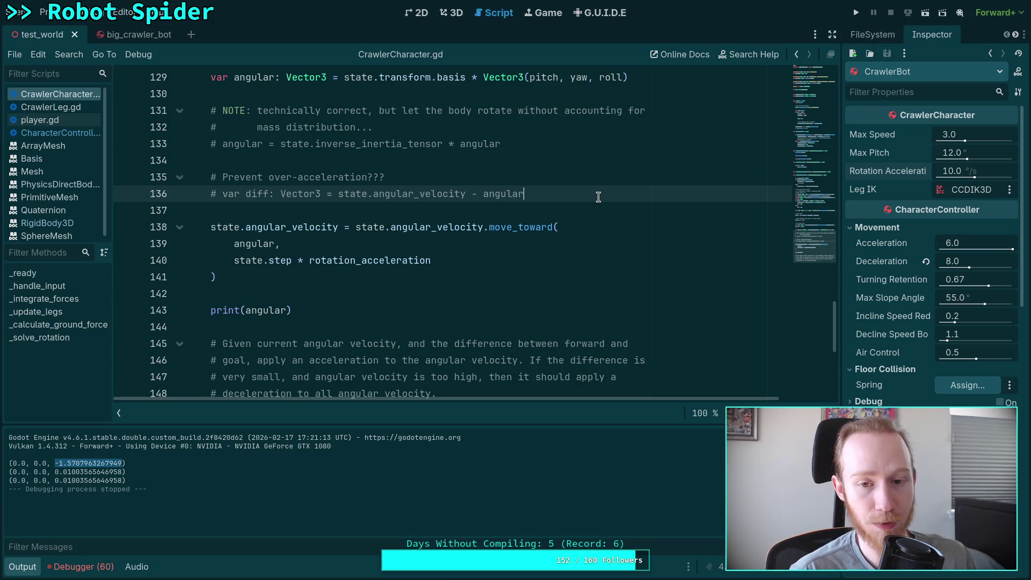
Edit the note at the end of the over-acceleration comment and save.
left_click(440, 177)
key("BackSpace")
key("BackSpace")
key("BackSpace")
type("(gl")
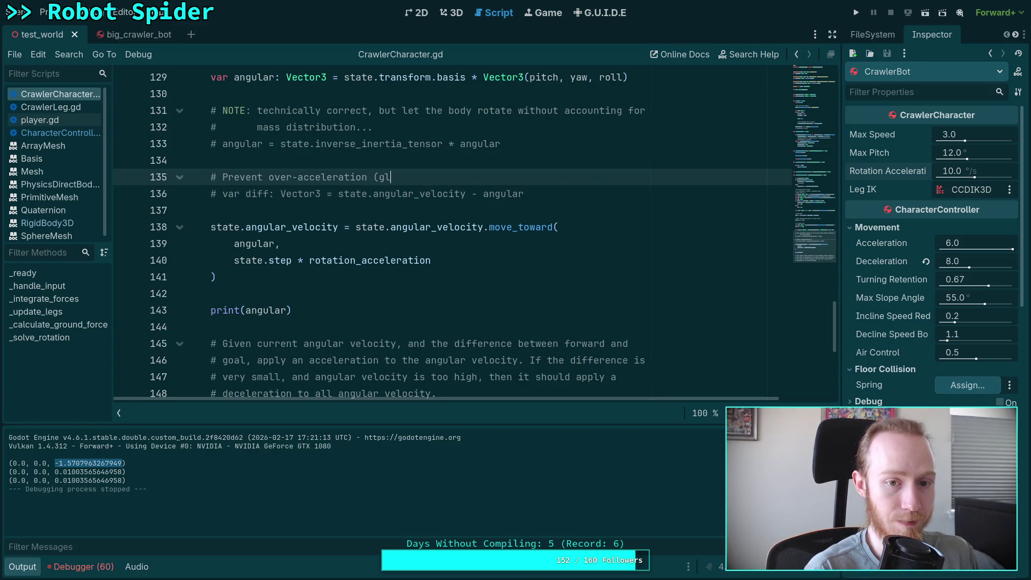
key("BackSpace")
key("BackSpace")
type("fl")
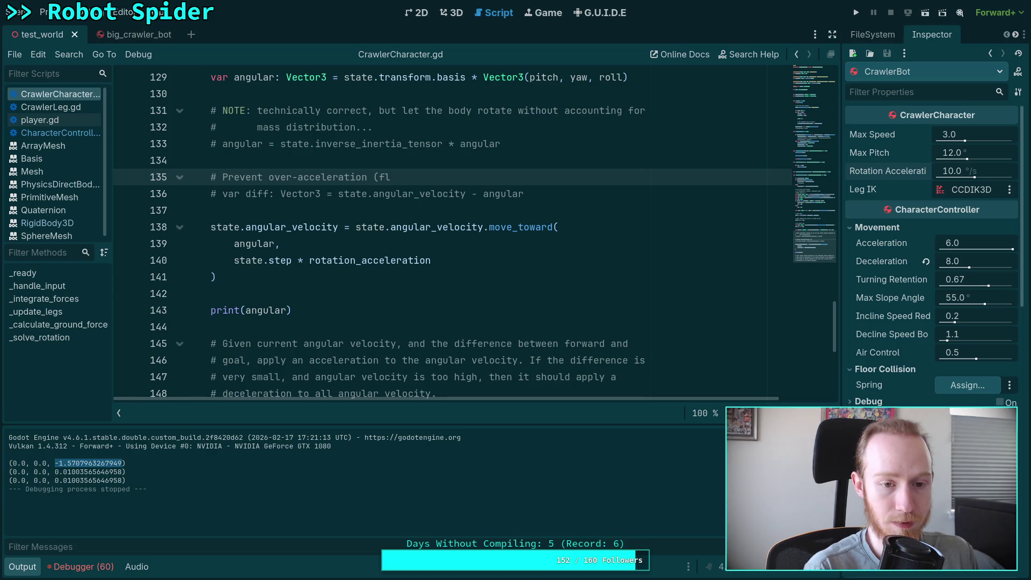
type("ipping the signs")
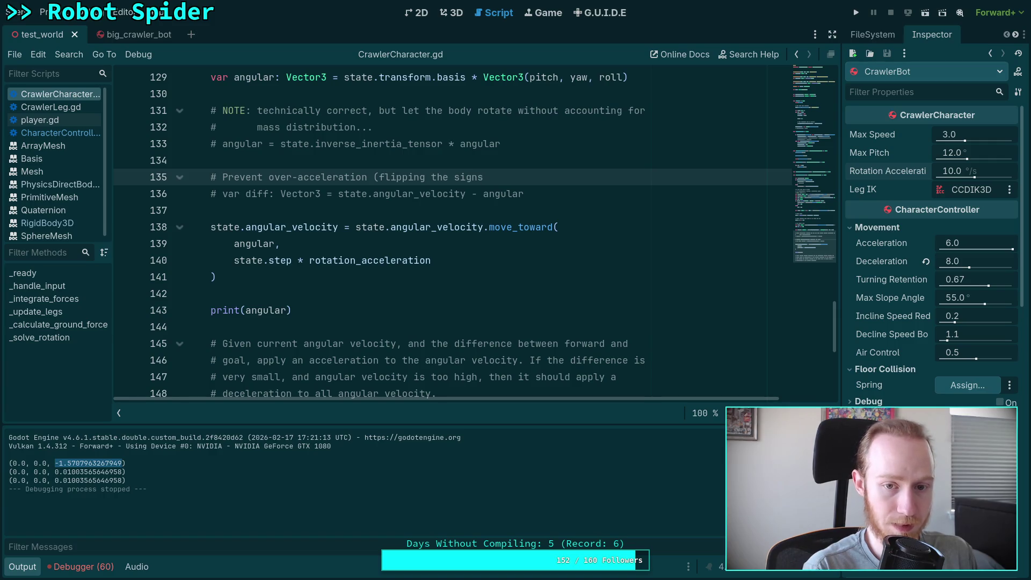
type(")")
key("ctrl+s")
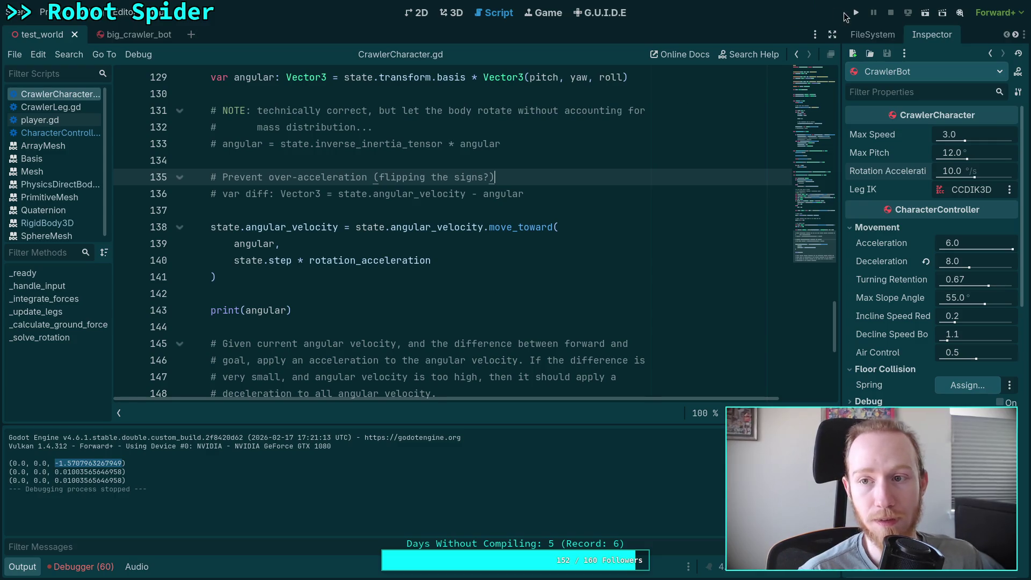
Below move_toward, write 'if state.angular_velocity.length_squared() < 1e-4'.
left_click(401, 281)
key("Return")
key("Return")
type("if")
key("BackSpace")
key("BackSpace")
key("BackSpace")
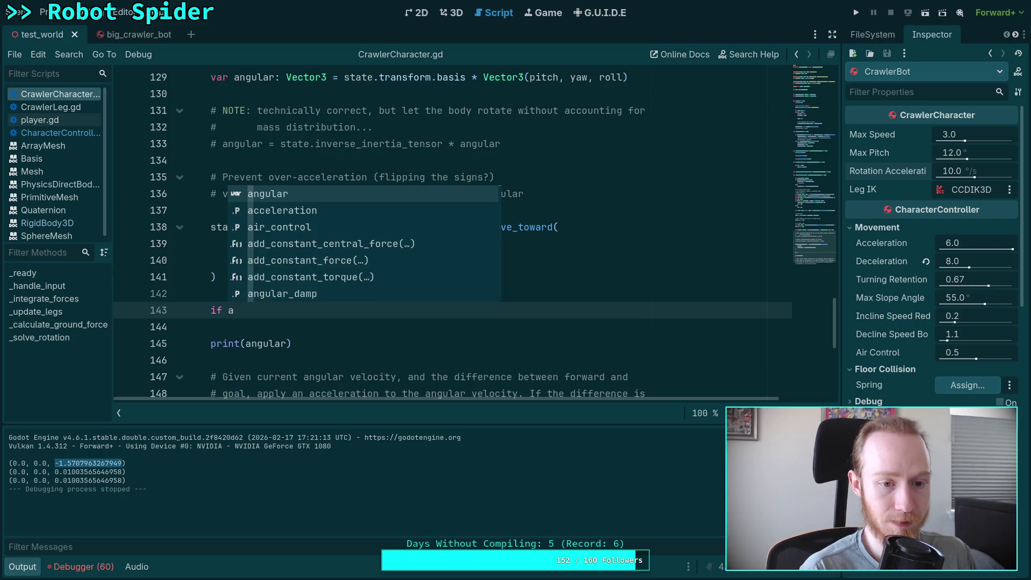
type("state.ang")
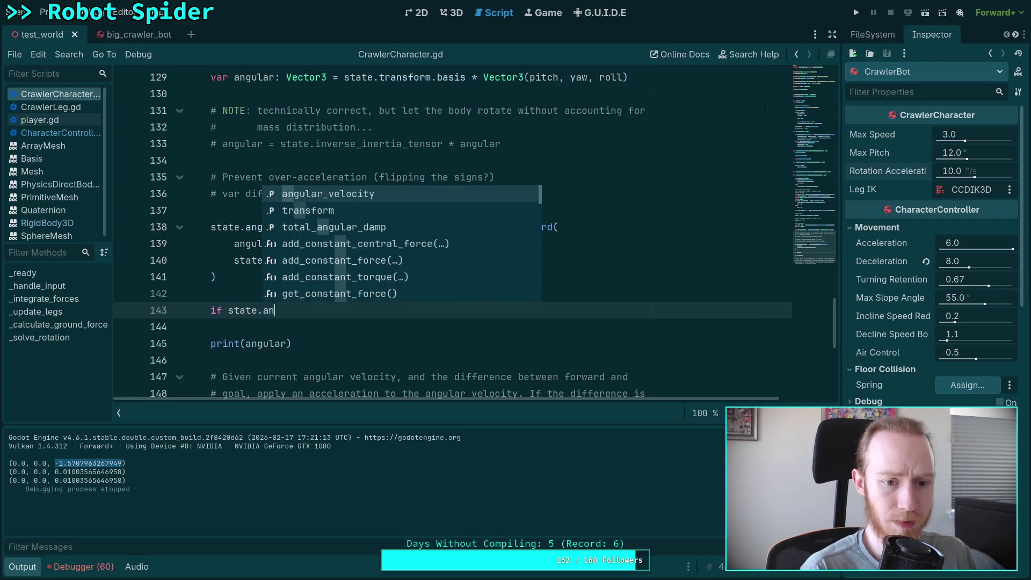
key("Return")
type(".le")
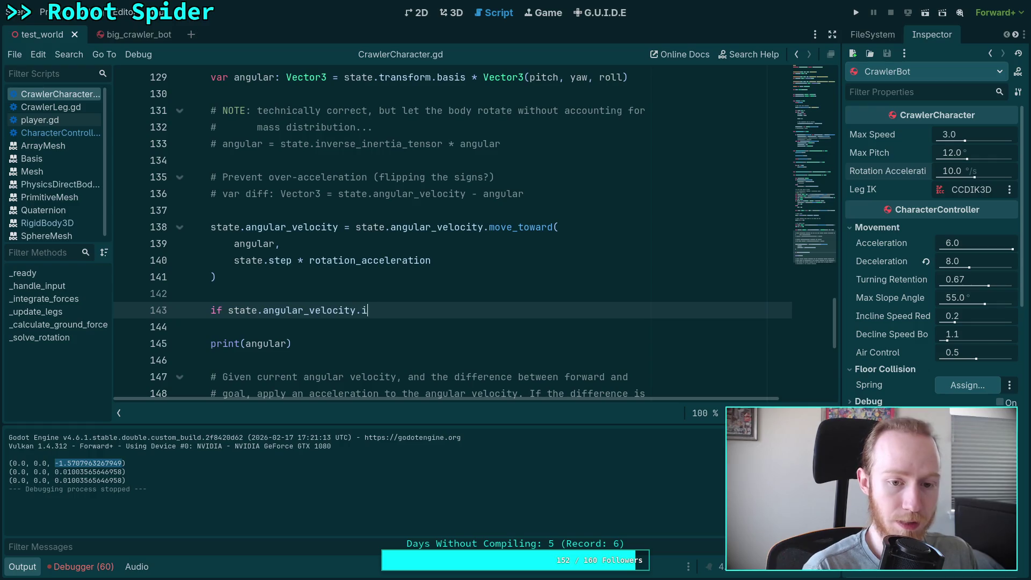
key("Down")
key("Return")
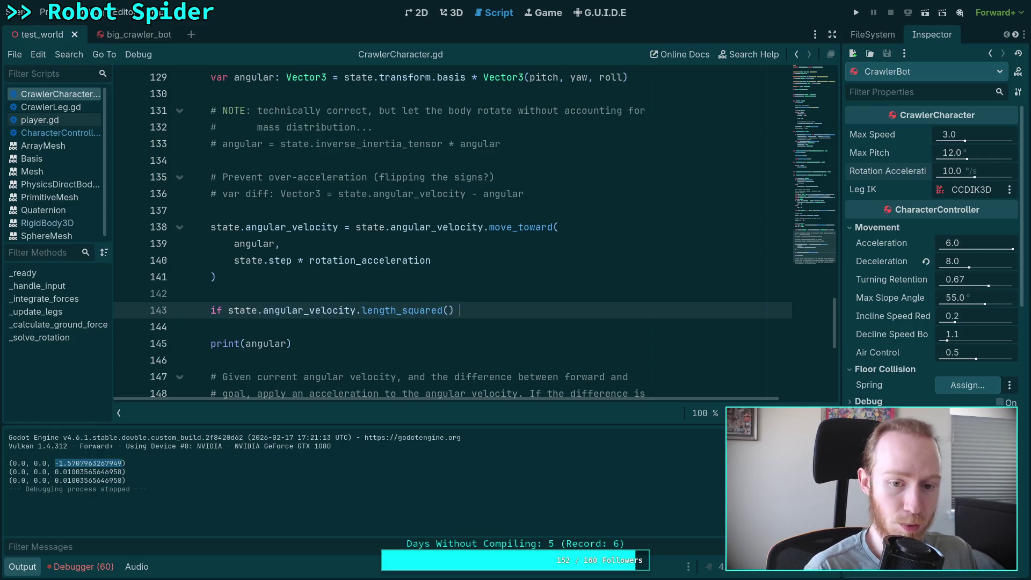
key("BackSpace")
type("e-4")
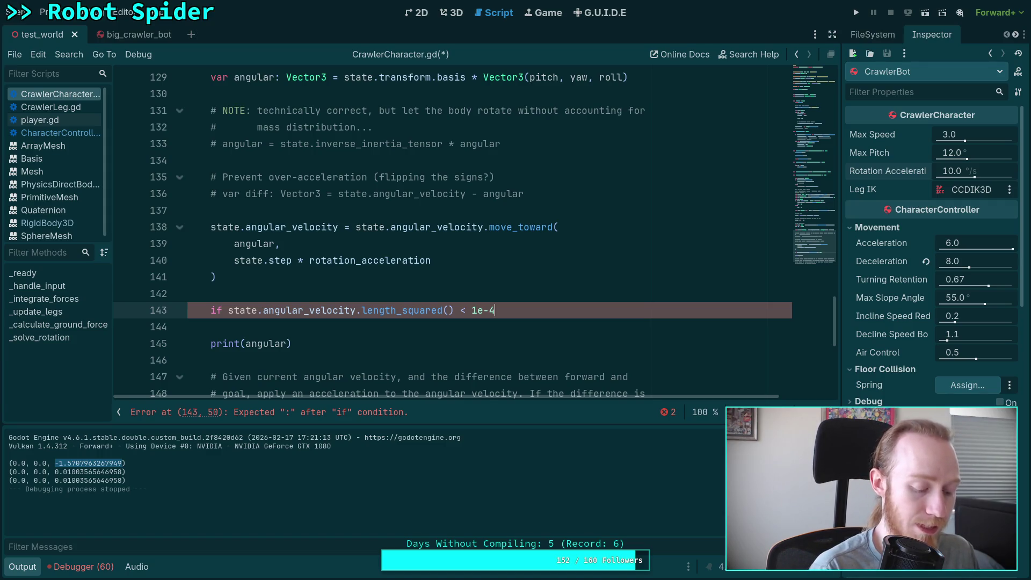
key("alt+Tab")
key("alt+Tab")
key("alt+Tab")
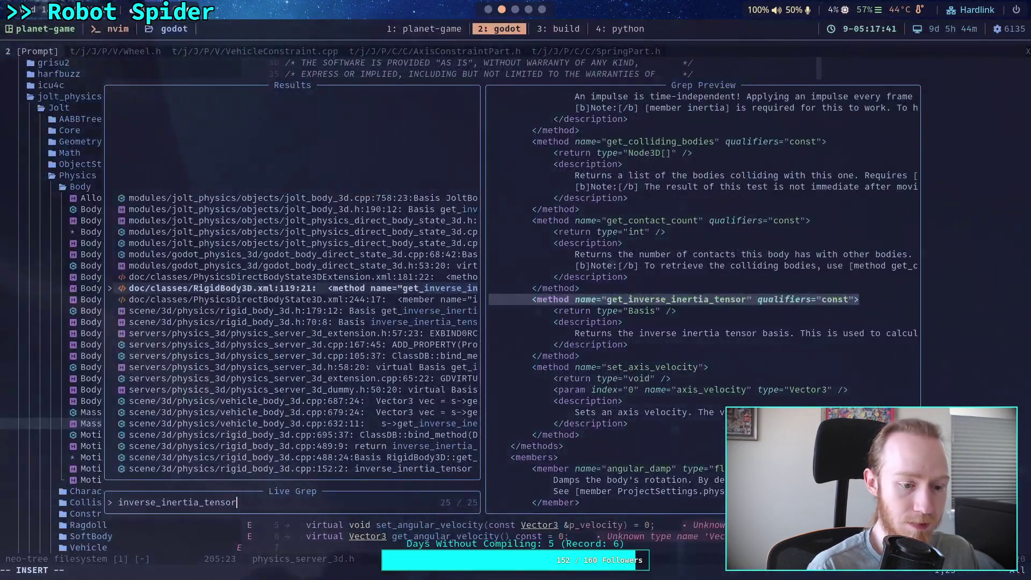
Evaluate 0.5 * (math.pi / 180.0) in the Python REPL.
key("super+4")
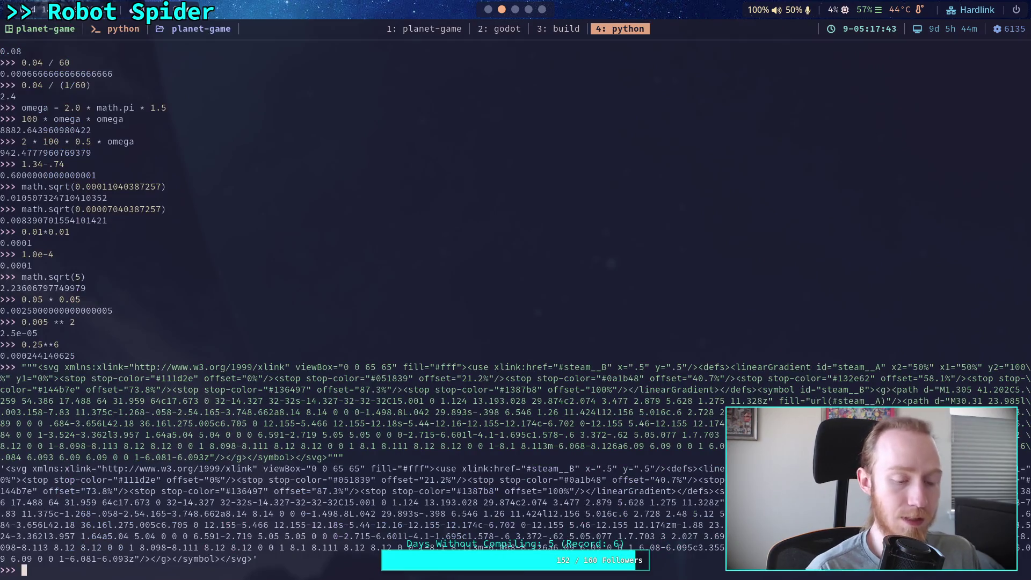
type("0.5 * (")
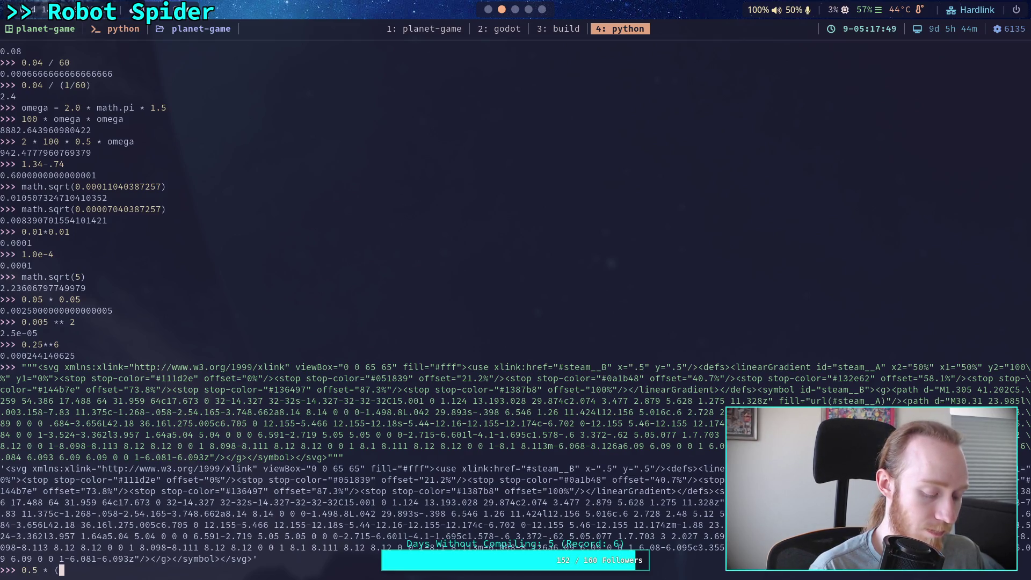
type("math")
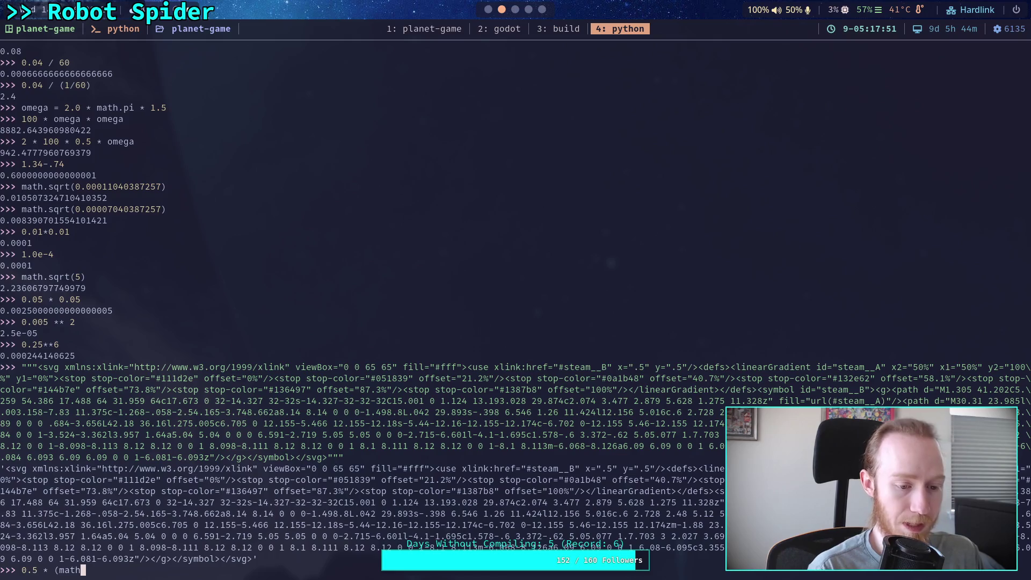
type(".pi / 180.0)")
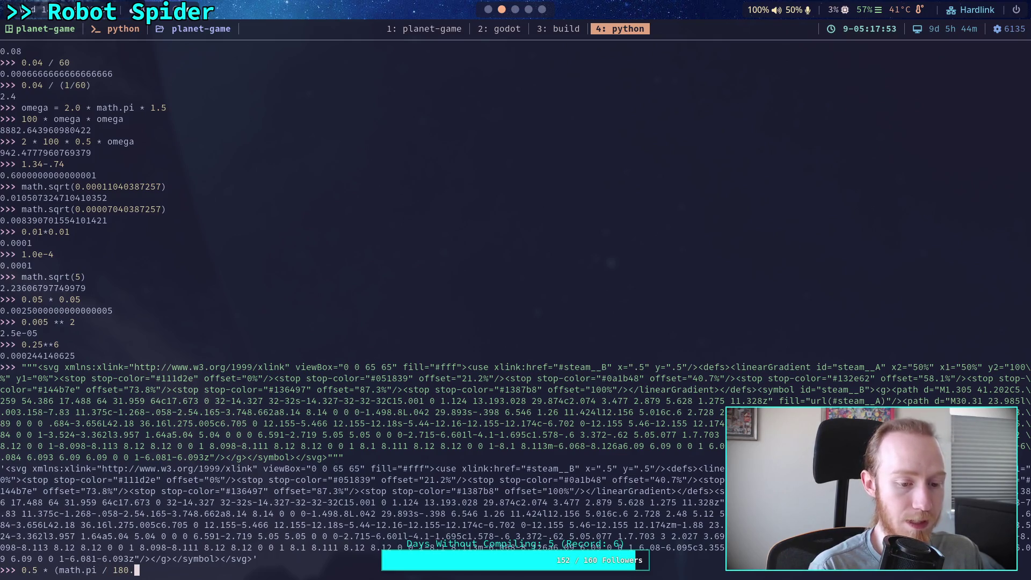
key("Return")
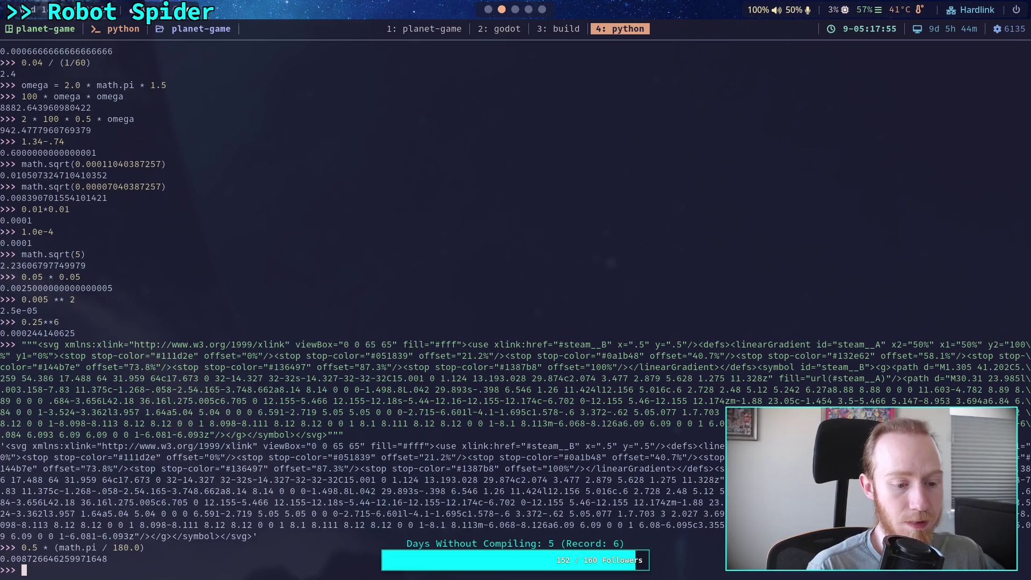
Square that half-degree value, giving 7.615435494667714e-05.
key("Up")
key("ctrl+Left")
key("ctrl+Left")
key("ctrl+Left")
type("(")
key("Right")
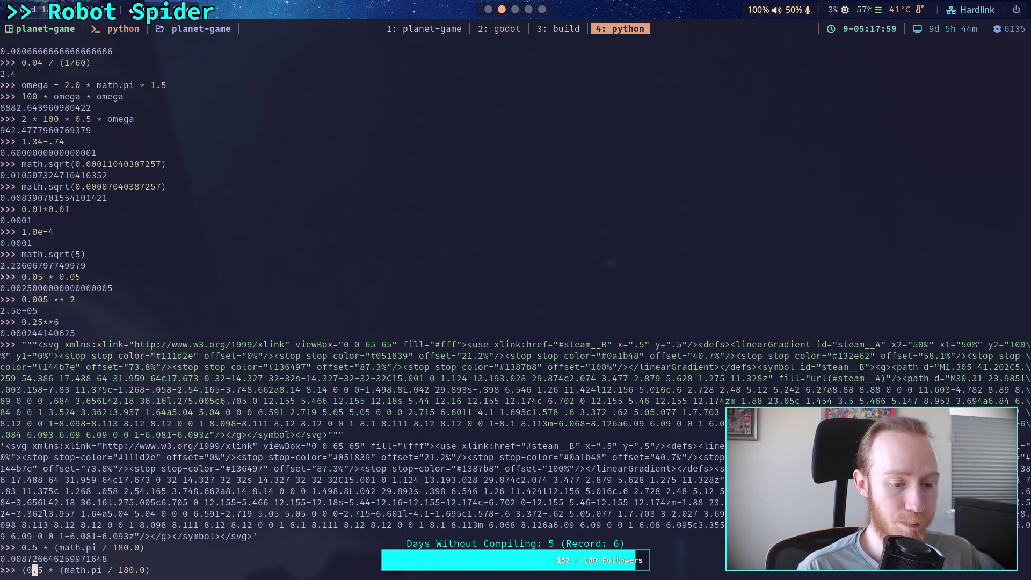
key("ctrl+Right")
key("ctrl+Right")
key("ctrl+Right")
type(")&&")
key("BackSpace")
key("BackSpace")
type("**2")
key("Return")
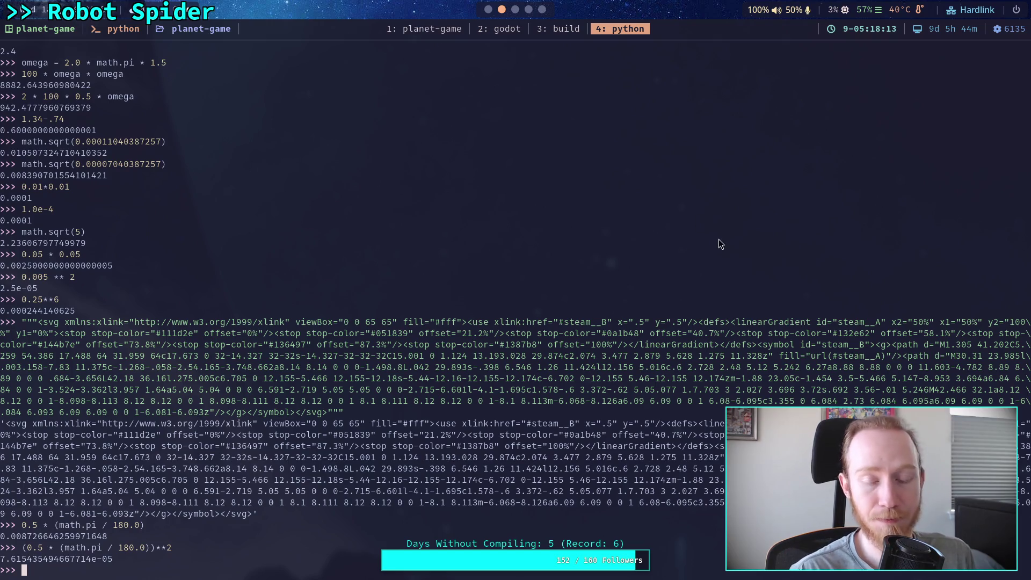
left_click(485, 9)
Change the near-zero threshold to 8e-5 and add a 'NOTE: roughly 0.5 degrees per second' comment above it.
key("Left")
key("Left")
key("Left")
key("BackSpace")
type("6")
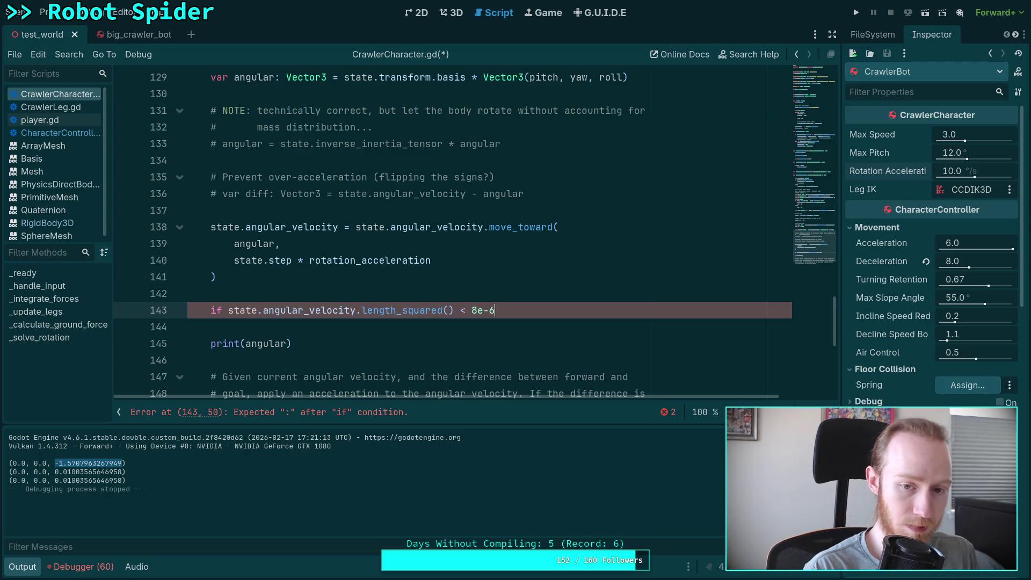
key("Return")
key("Up")
key("Up")
key("Return")
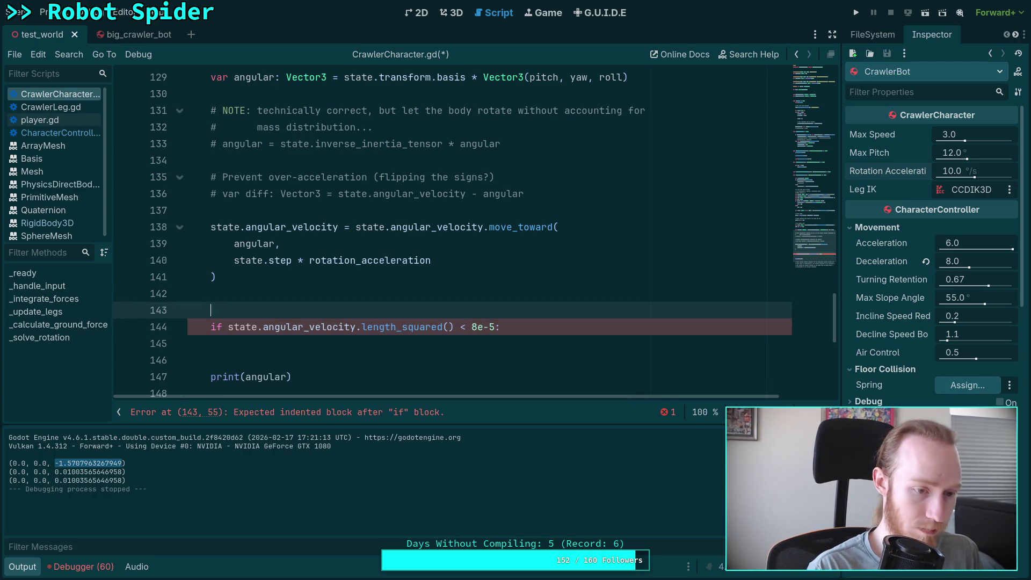
type("NOTE")
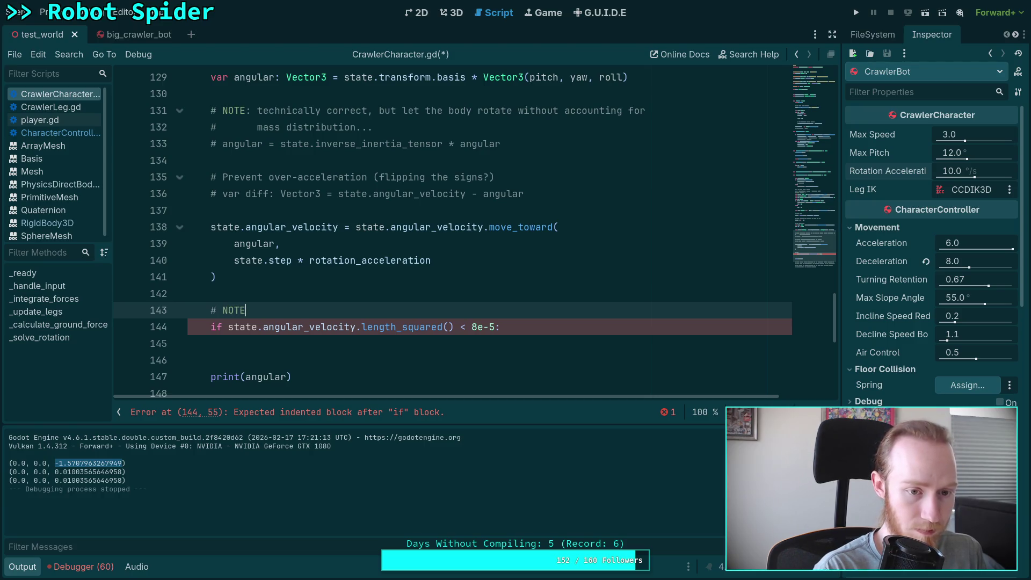
type(": roughly ")
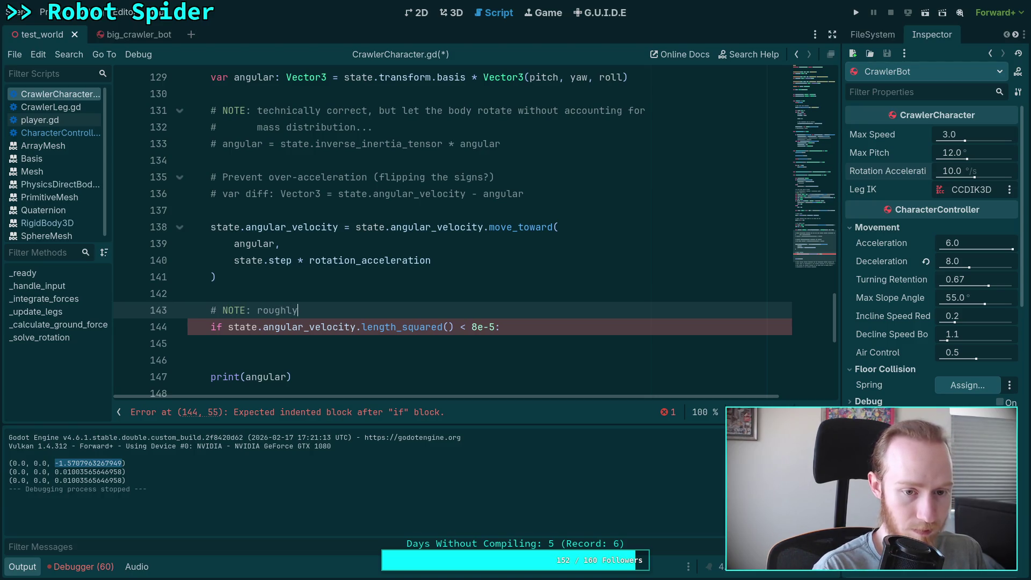
type("0.5 de")
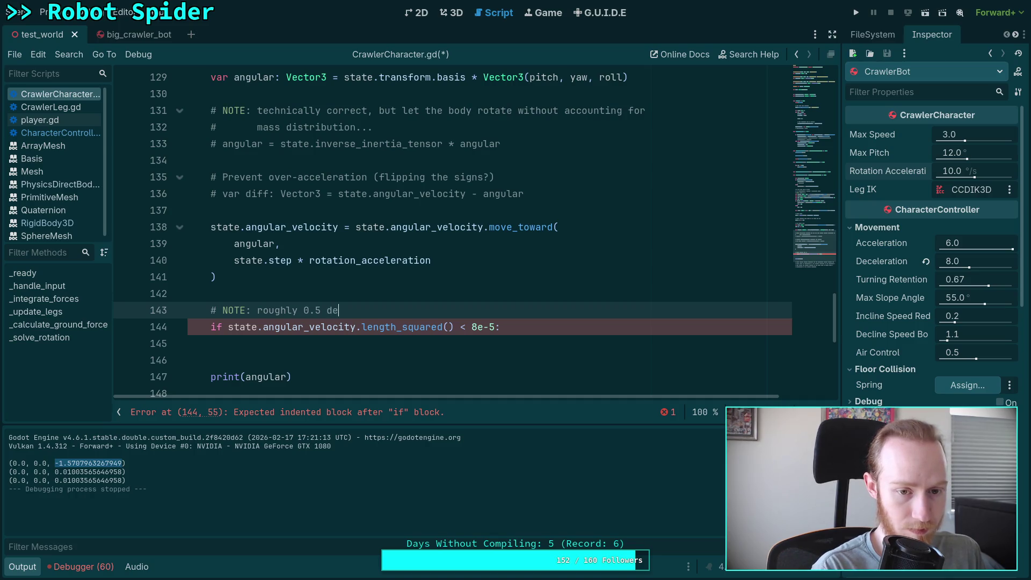
type("grees per second")
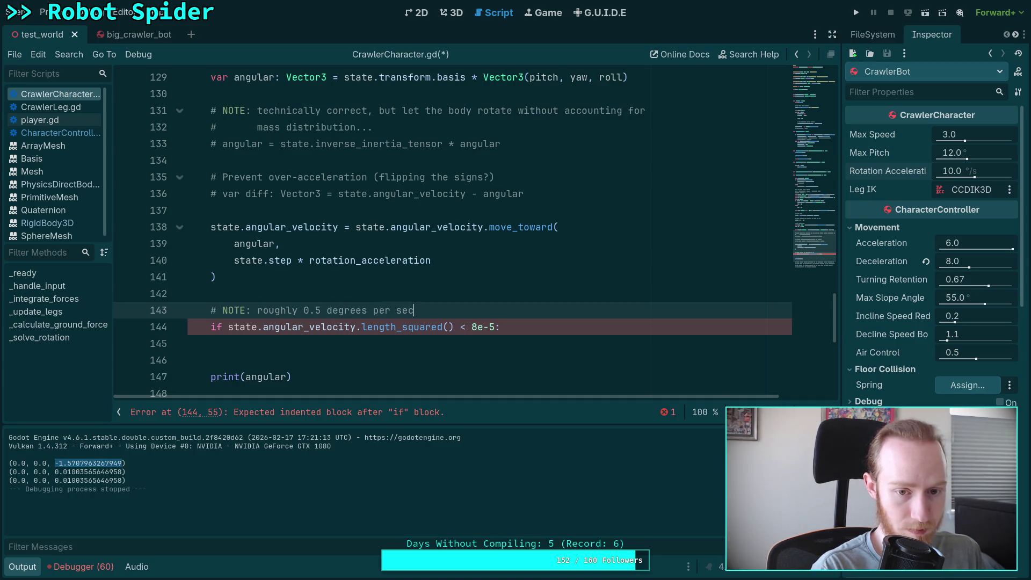
Set state.angular_velocity = Vector3.ZERO inside the if block and save.
left_click(234, 343)
type("state.an")
key("Return")
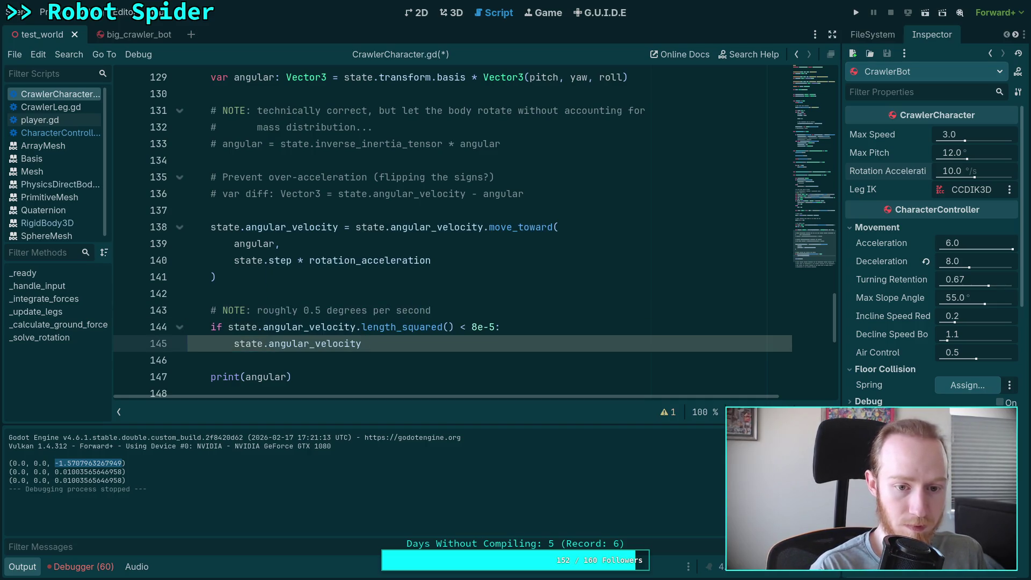
type(" = Vector3")
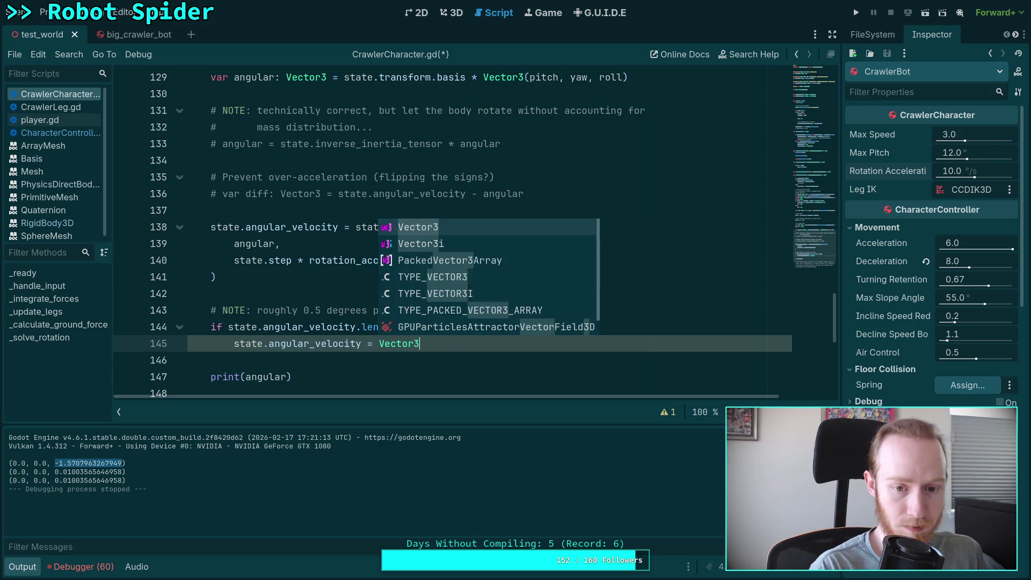
type(".ZERO")
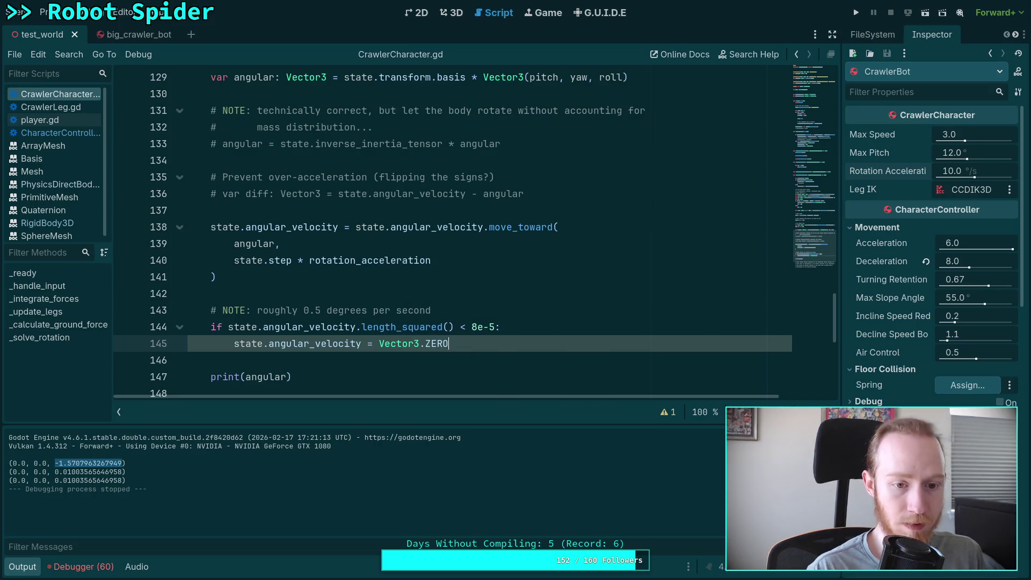
key("ctrl+s")
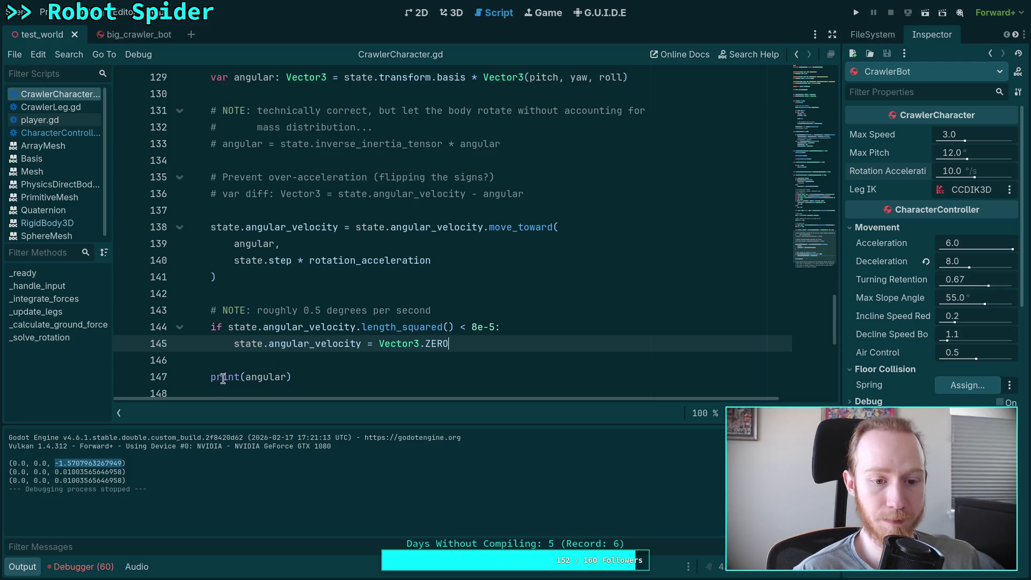
Remove the else branch and print(angular) line, then save the script.
left_click(495, 343)
key("Return")
type("else")
scroll(300, 293, "down", 2)
left_click_drag(299, 290, 104, 264)
key("BackSpace")
key("BackSpace")
key("ctrl+s")
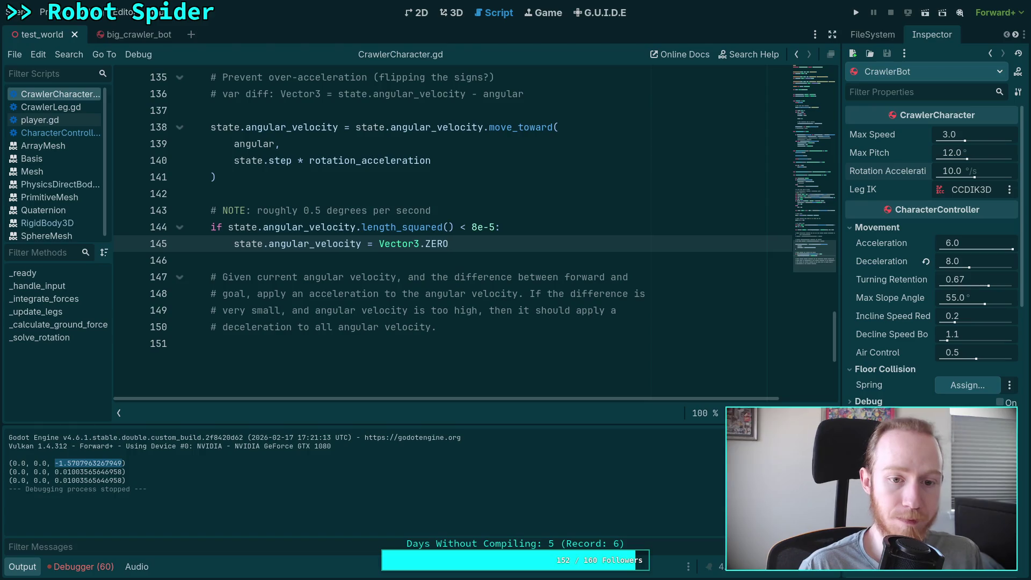
Run the game to test the rotation change, then stop it.
left_click(856, 13)
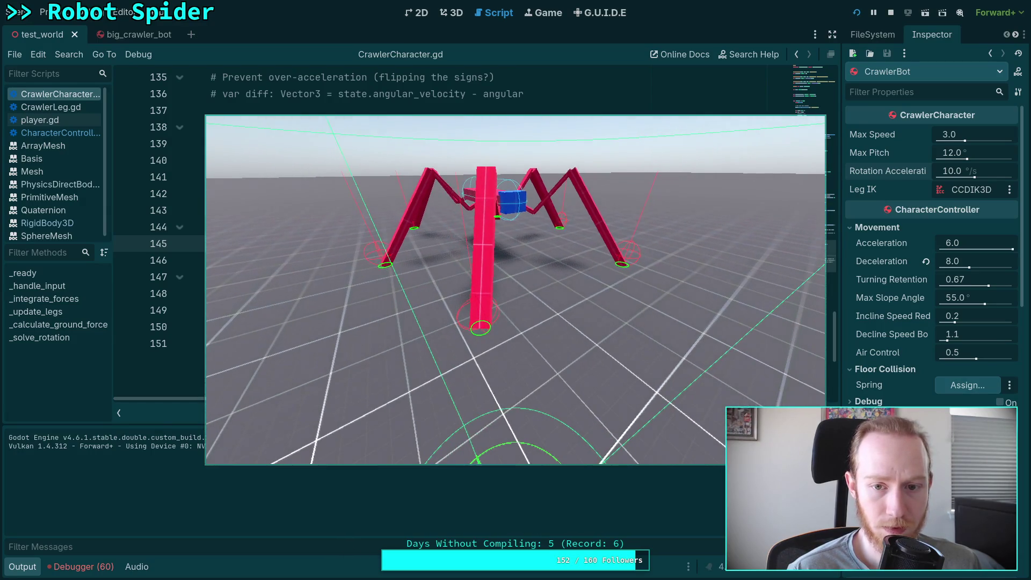
key("F8")
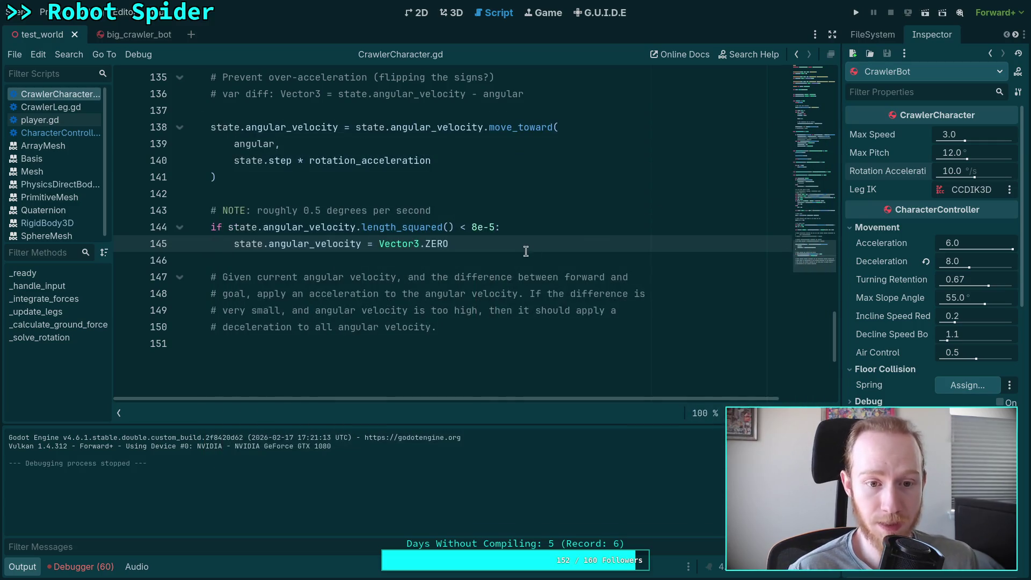
scroll(521, 265, "up", 1)
scroll(521, 265, "up", 1)
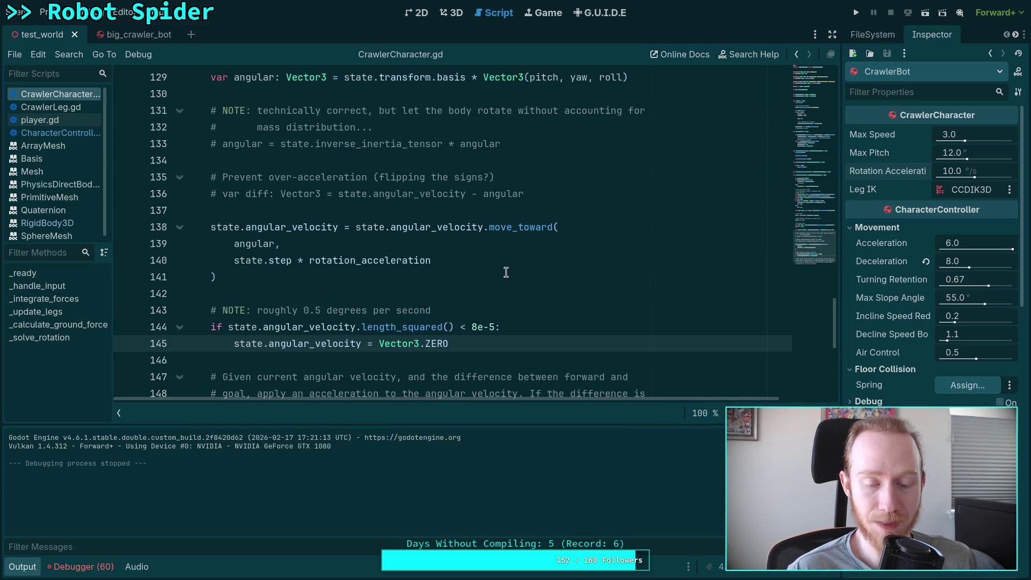
scroll(505, 272, "up", 13)
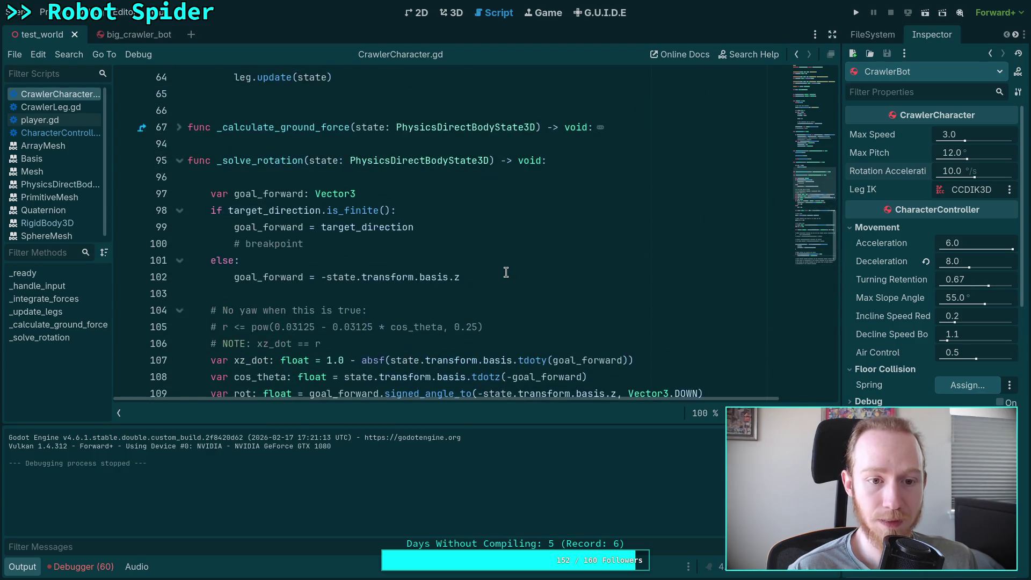
Collapse the Output panel so CrawlerCharacter.gd fills the editor height.
scroll(506, 272, "down", 15)
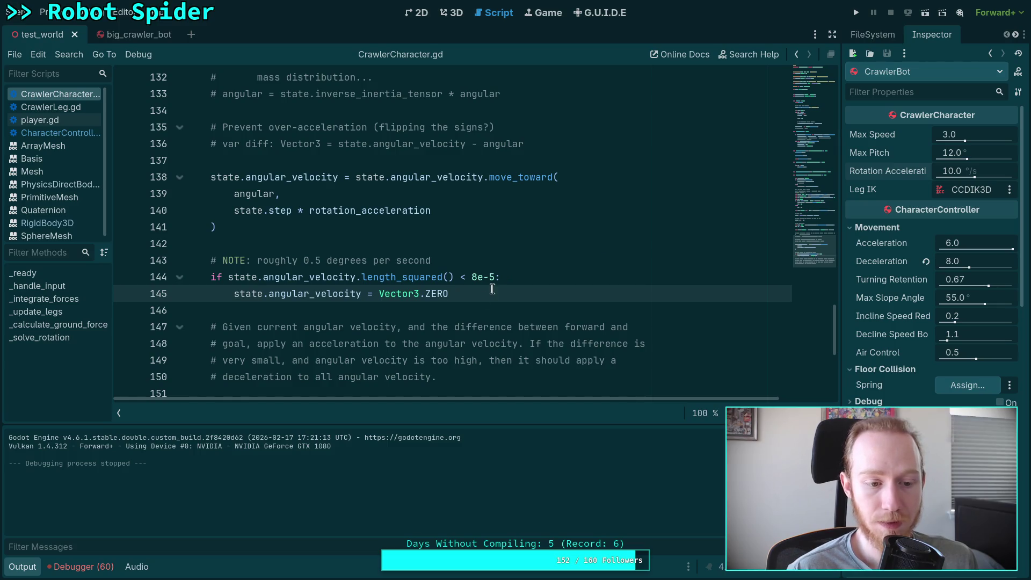
left_click(23, 568)
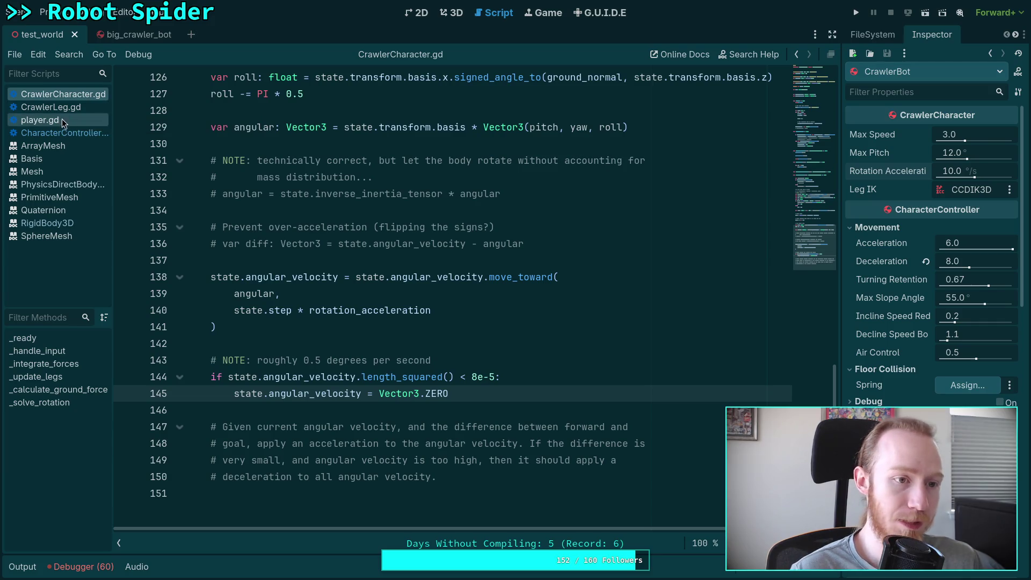
Change the script's rotation_acceleration default from 10.0 to 20.0.
left_click_drag(813, 231, 804, 36)
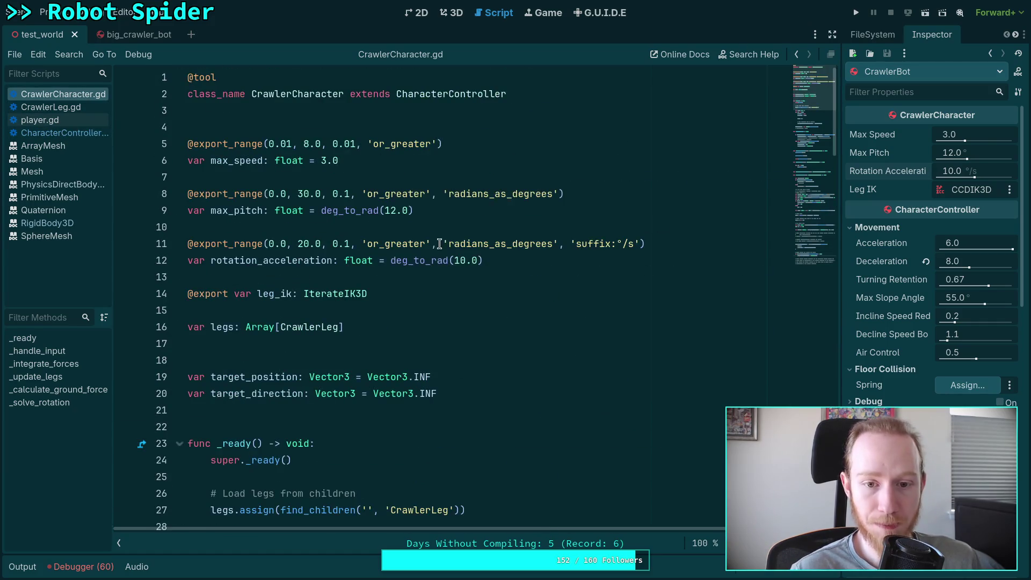
left_click(456, 260)
key("Delete")
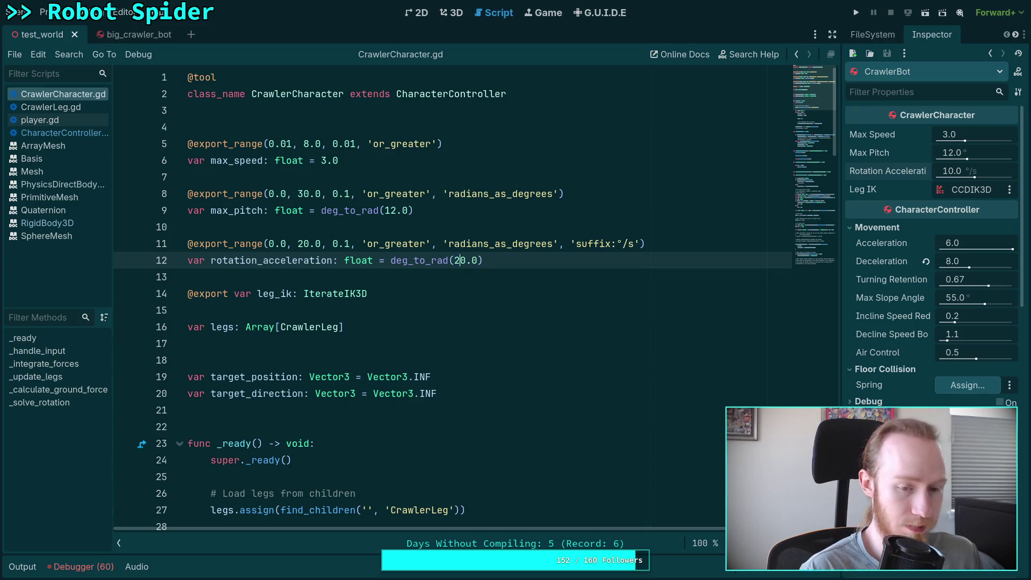
type("2")
Revert big_crawler_bot's Rotation Acceleration to 20.0, save it, and launch from test_world.
left_click(141, 38)
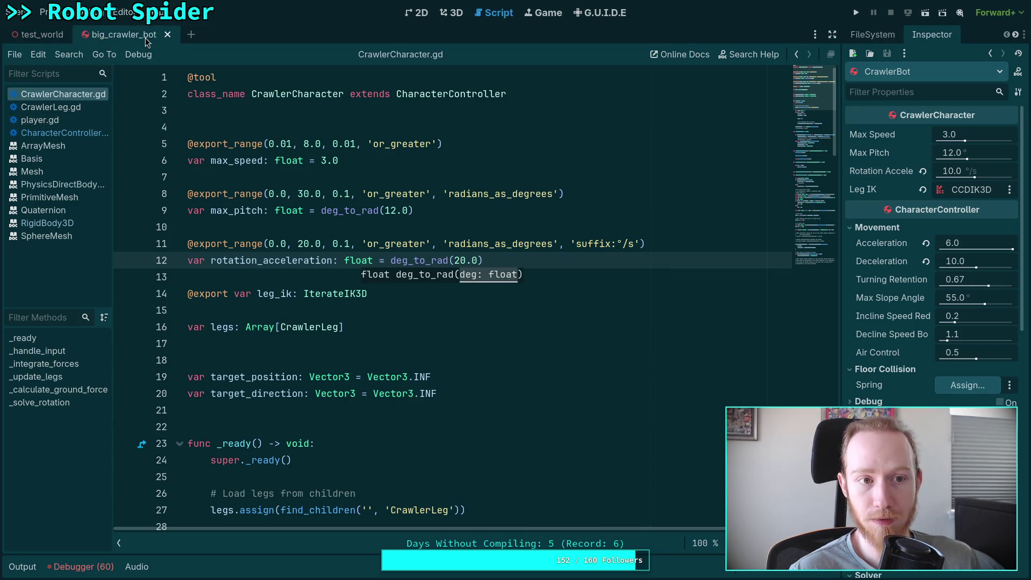
left_click(923, 171)
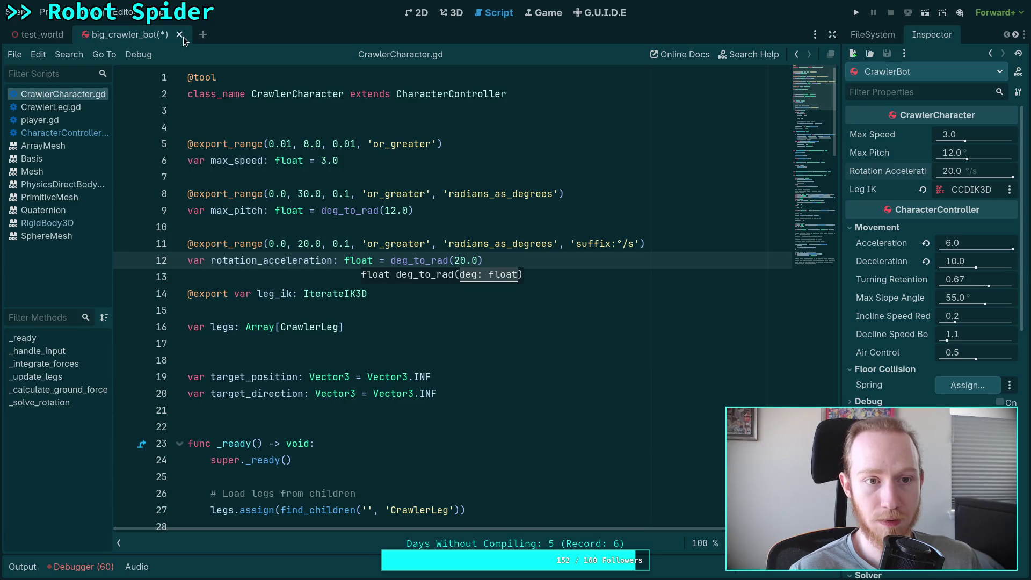
key("ctrl+s")
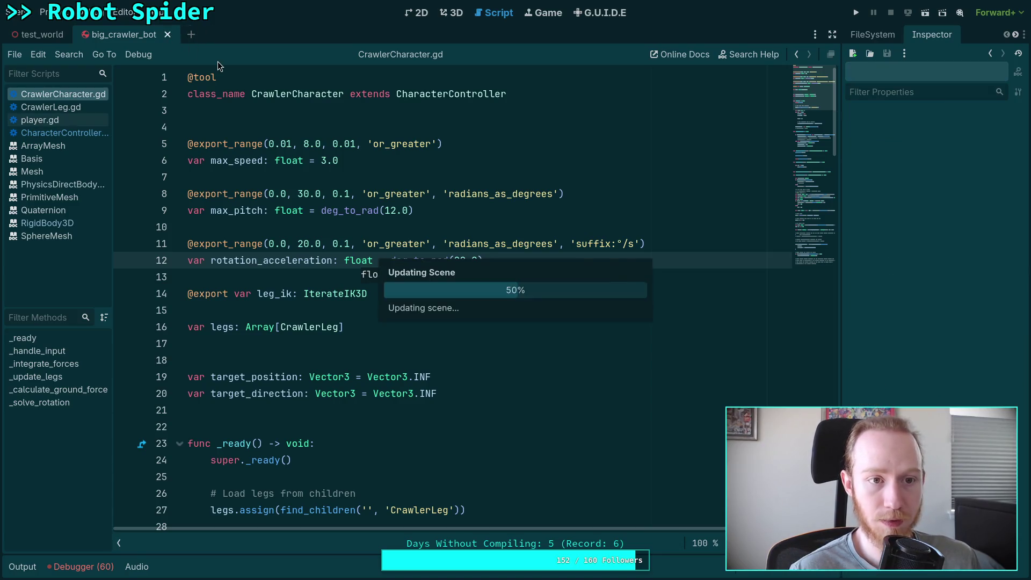
left_click(923, 172)
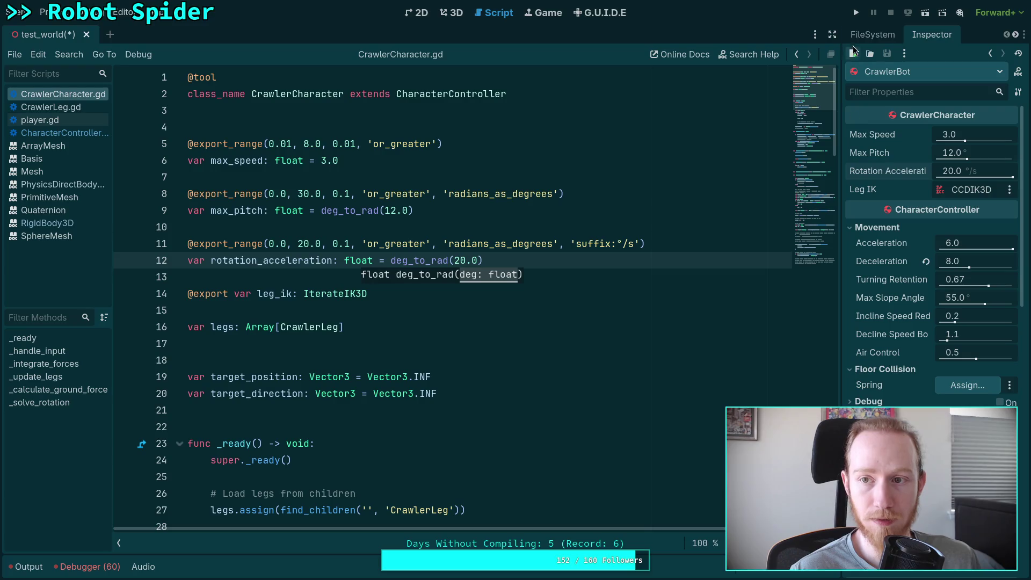
left_click(856, 12)
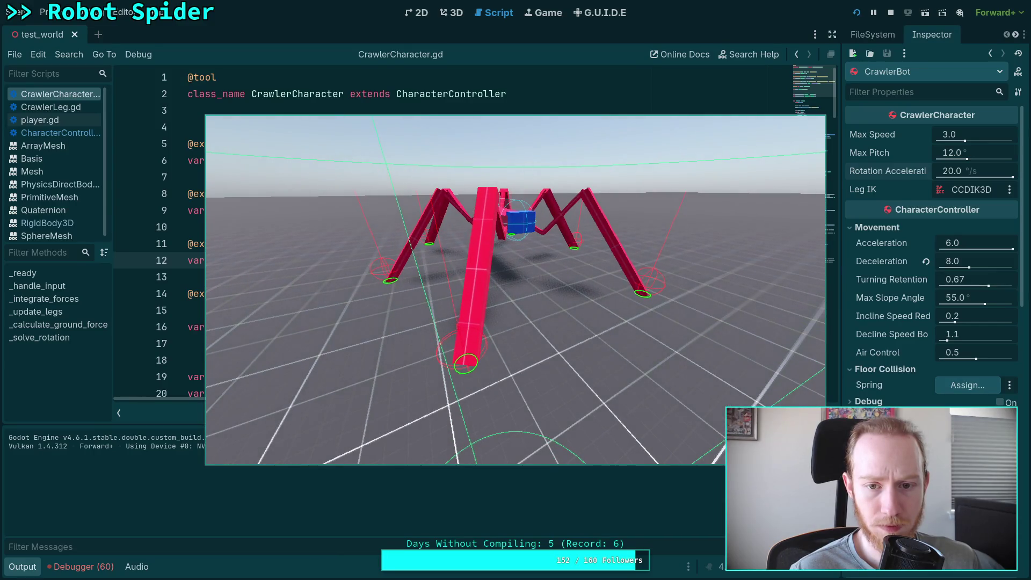
Stop the game and add a blank line after the line 145 angular-velocity zeroing.
key("F8")
scroll(607, 247, "down", 9)
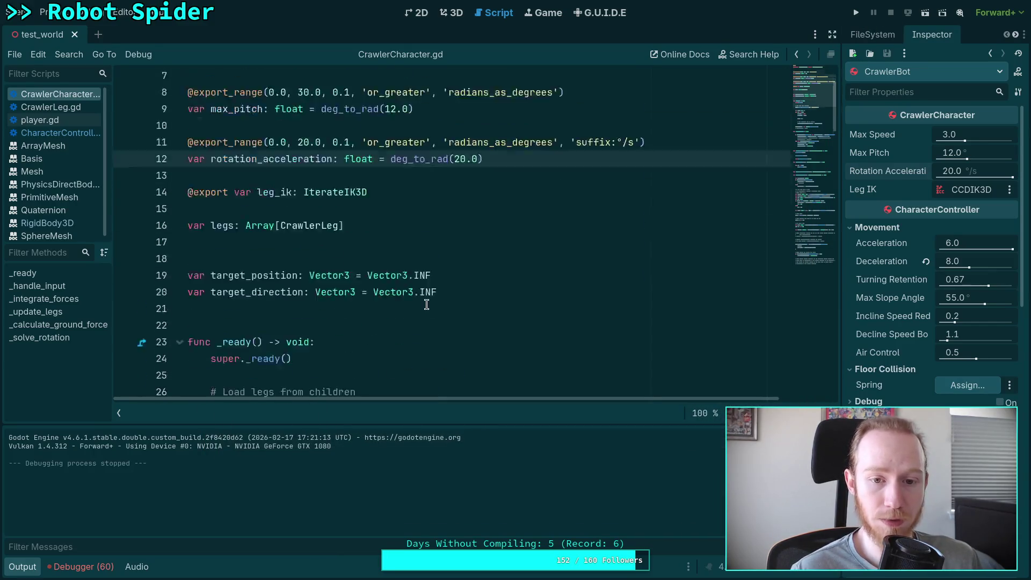
scroll(608, 247, "down", 20)
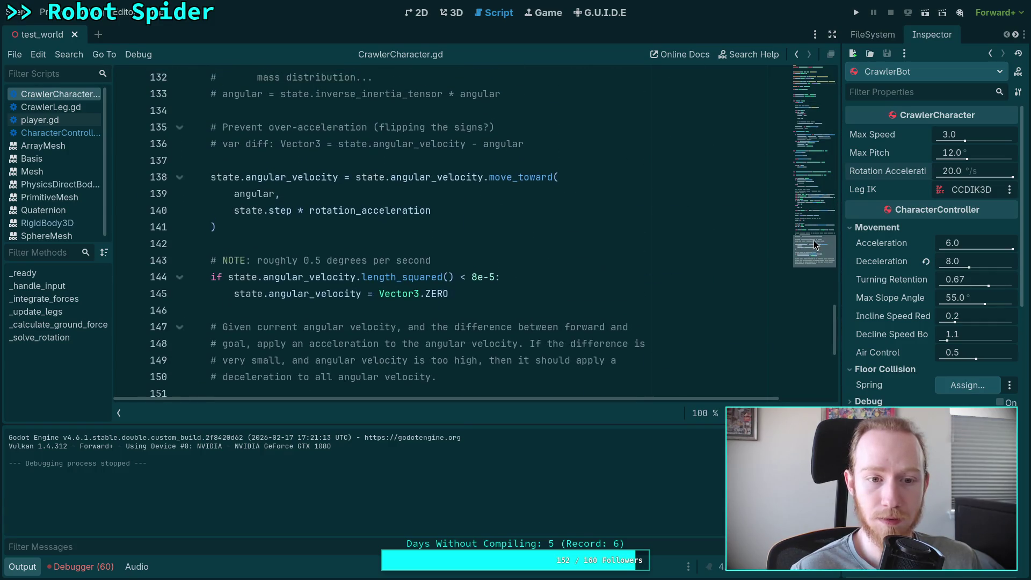
left_click(485, 295)
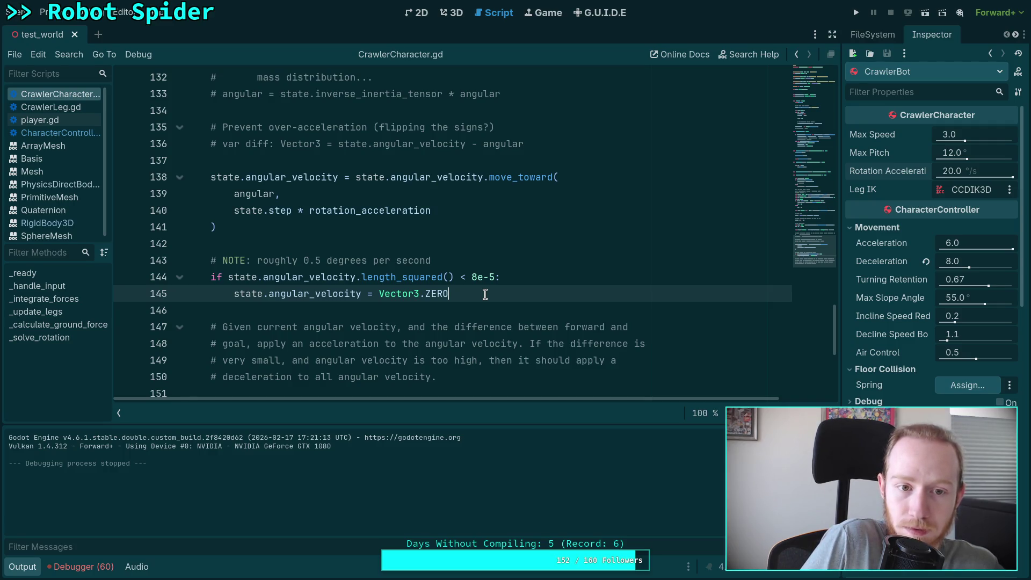
key("Return")
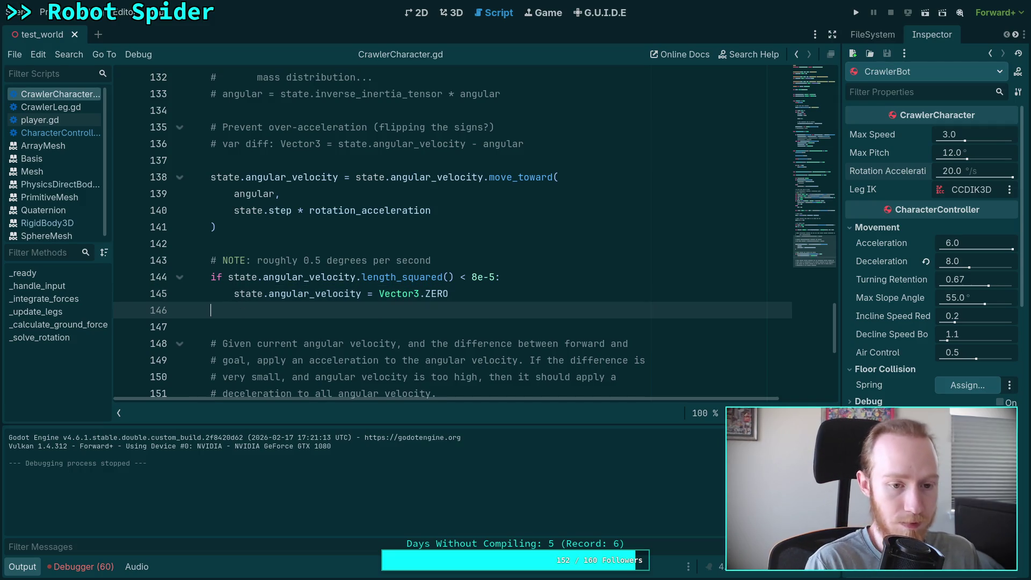
Insert print(state.angular_velocity) above the NOTE comment and save.
key("Up")
key("Up")
key("Up")
key("Return")
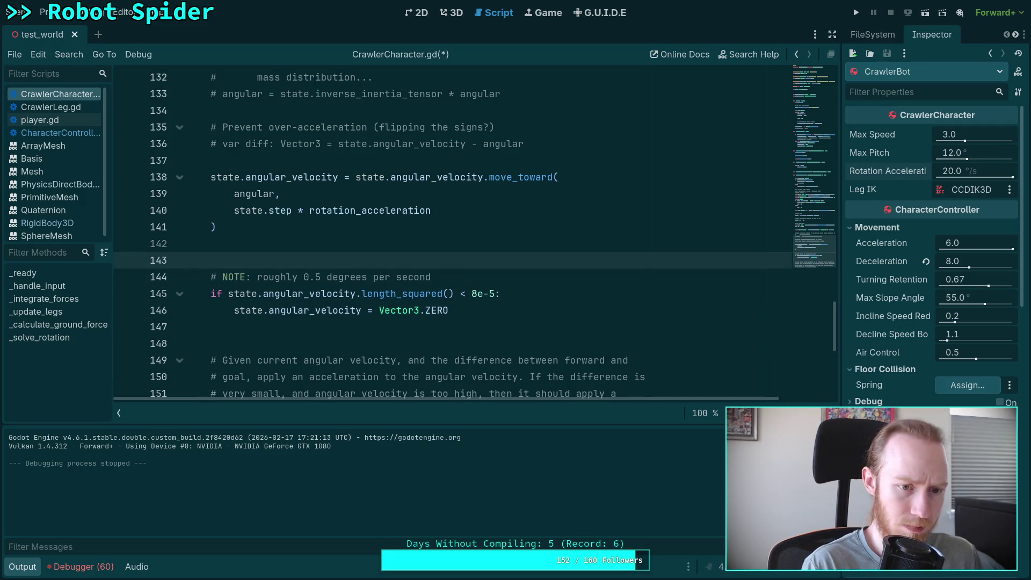
type("print(state.a")
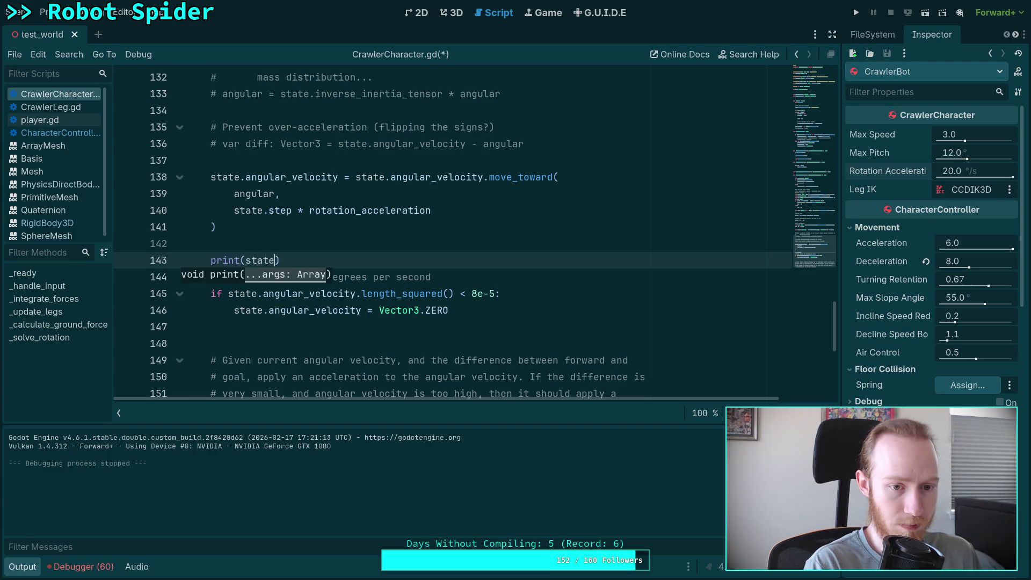
type("ng")
key("Return")
key("ctrl+s")
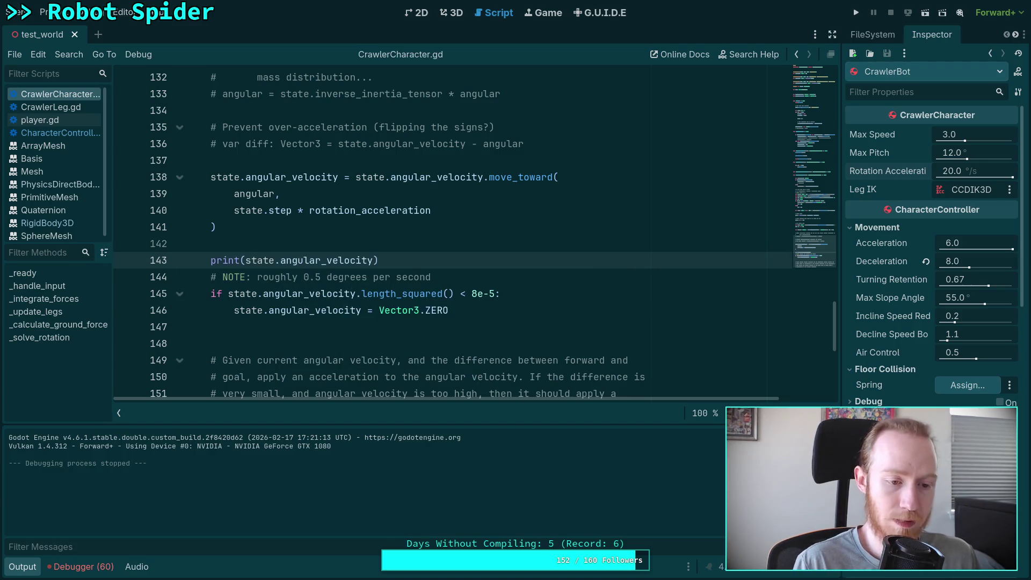
Run the game with F5, steer the spider, and stop it.
key("F5")
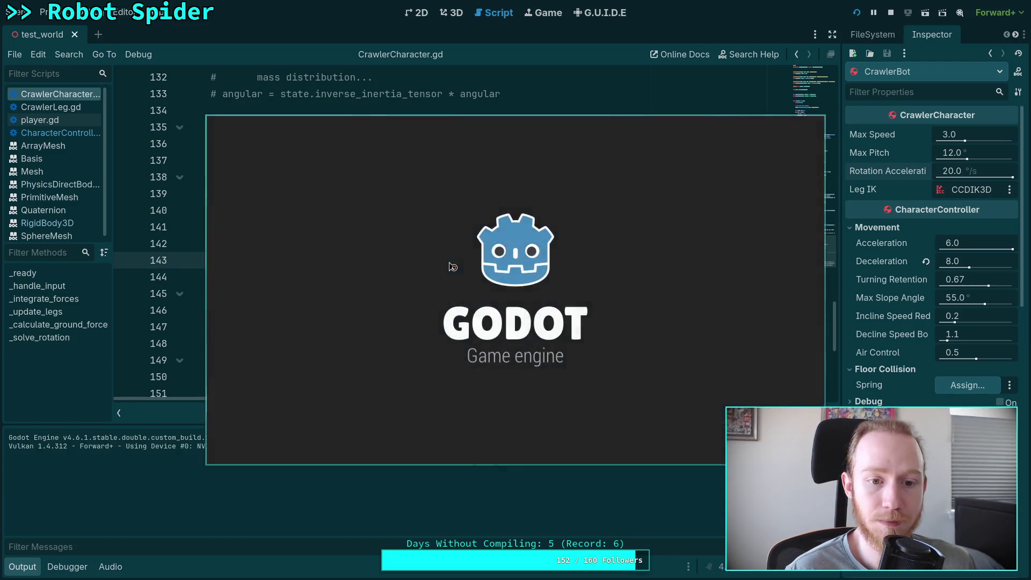
key("s")
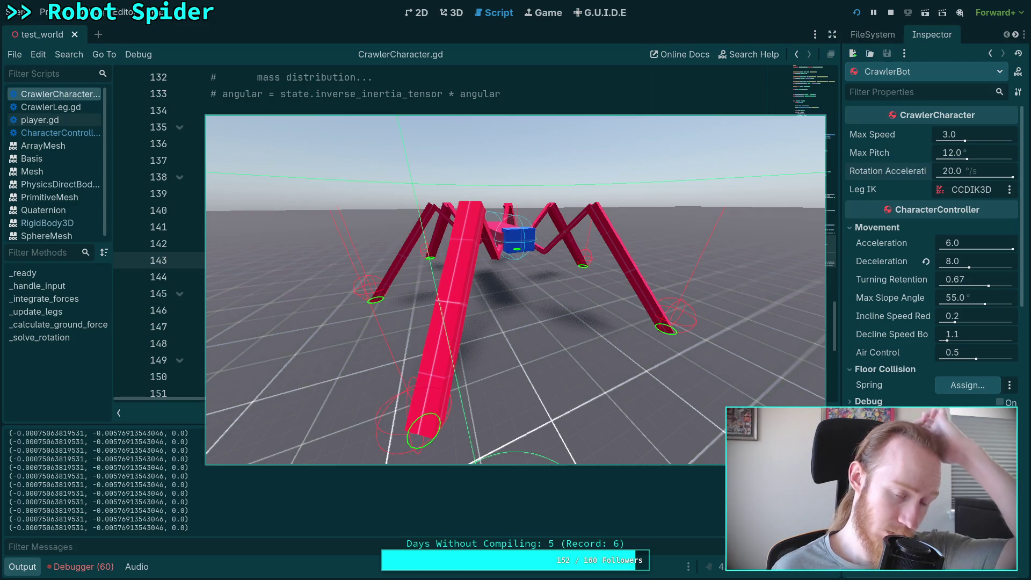
left_click(894, 16)
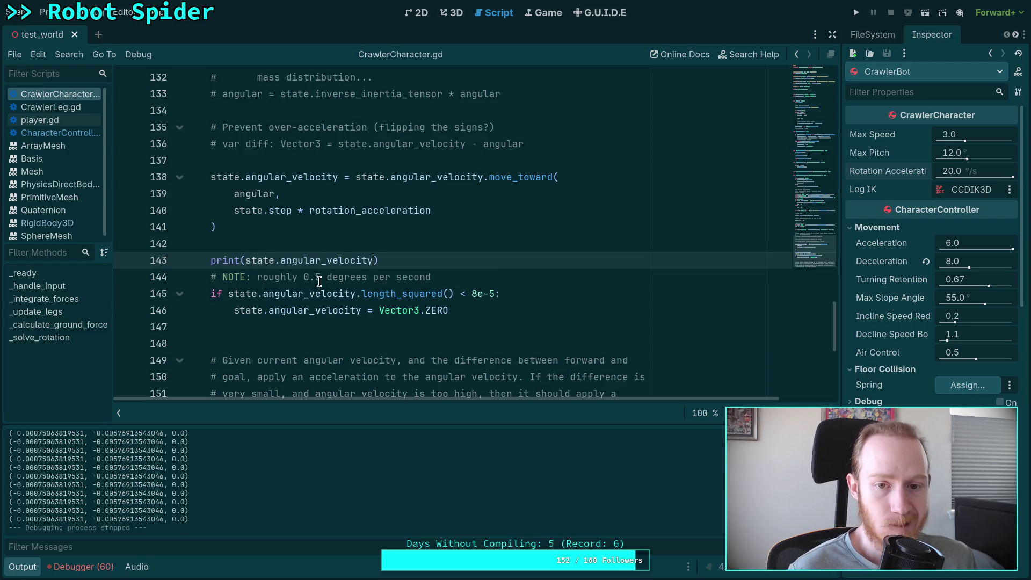
Prefix the line 145 condition with 'angular.is_zero_approx() and'.
scroll(319, 282, "up", 2)
scroll(319, 282, "down", 3)
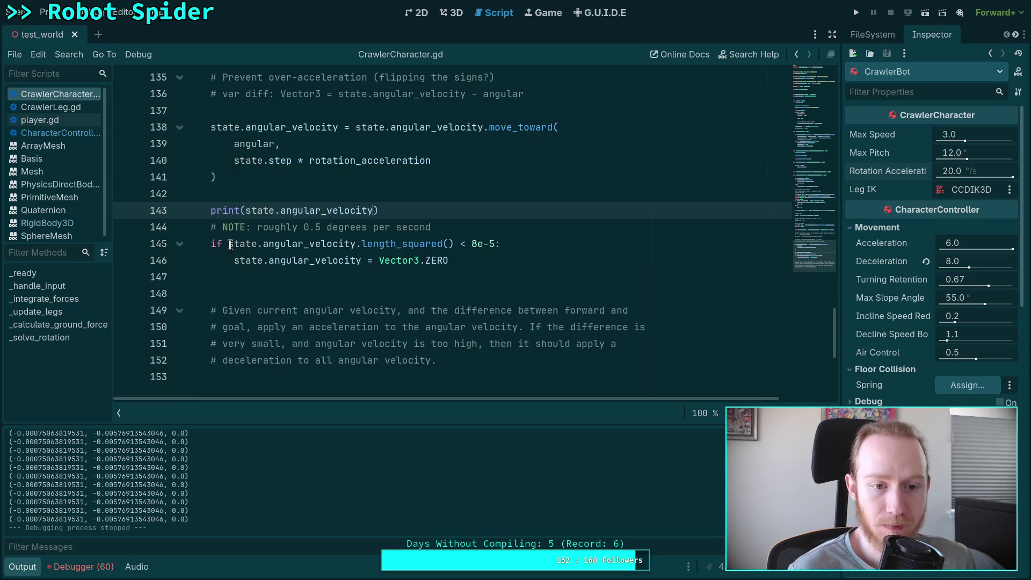
key("Down")
key("Down")
type("ang")
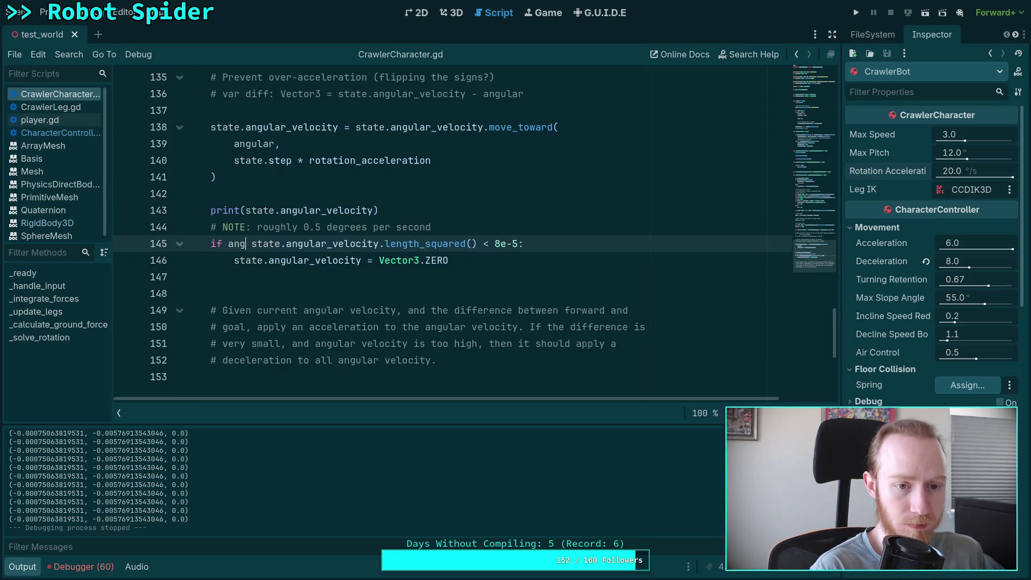
key("Return")
type(".is_")
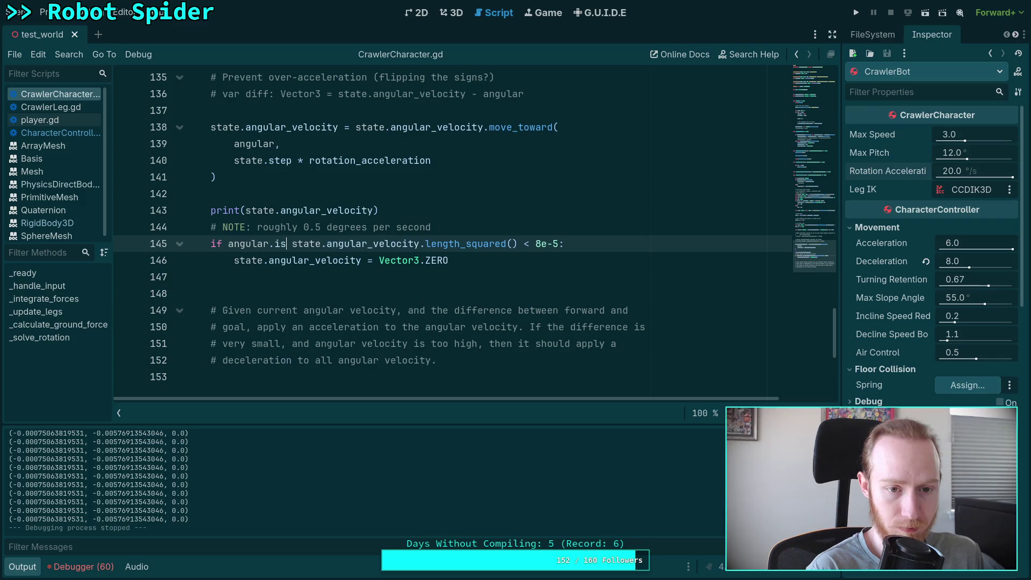
key("Down")
key("Down")
key("Down")
key("Return")
type("and")
Delete the debug print line and run the game to test.
left_click_drag(449, 219, 428, 197)
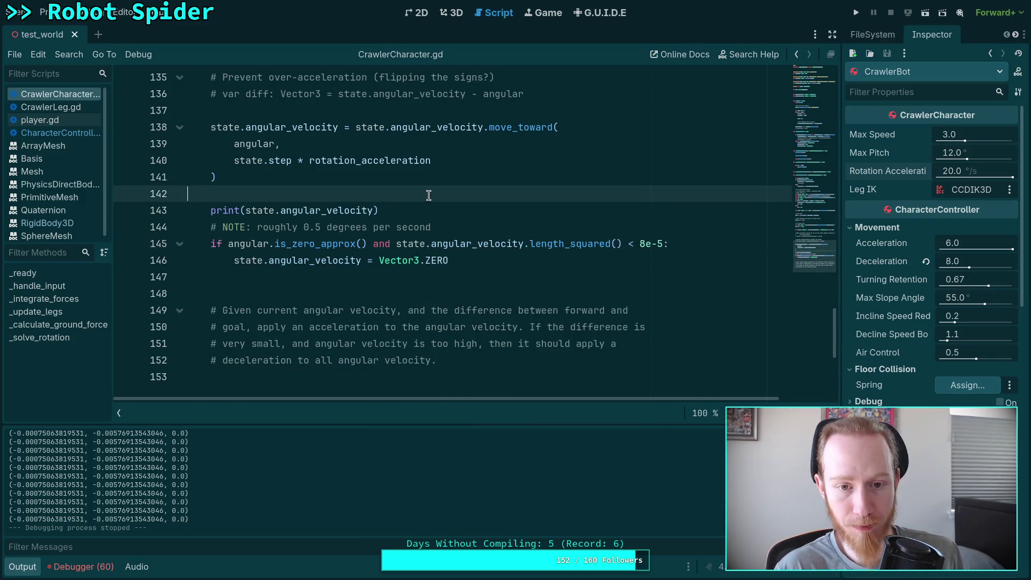
key("BackSpace")
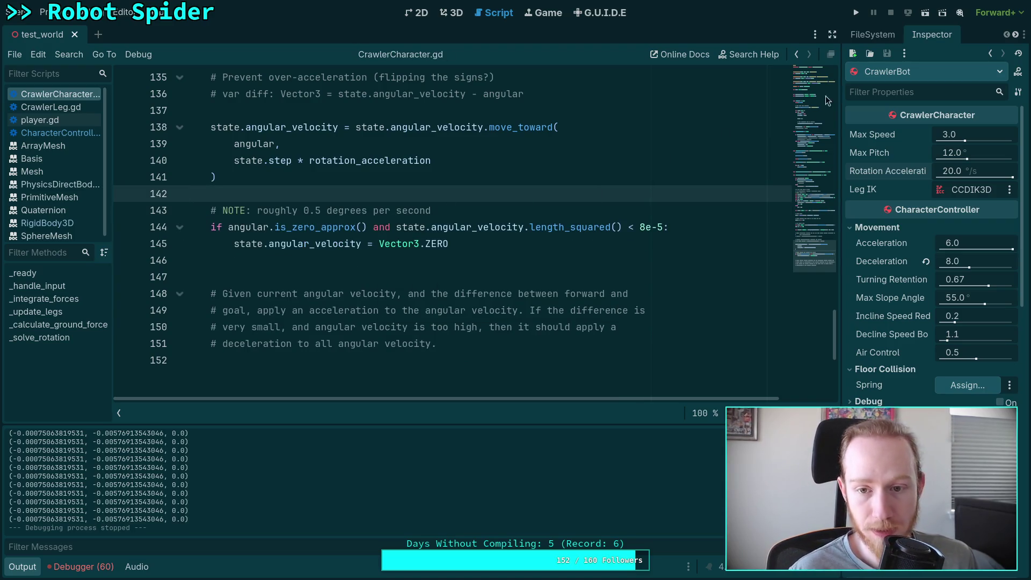
left_click(858, 18)
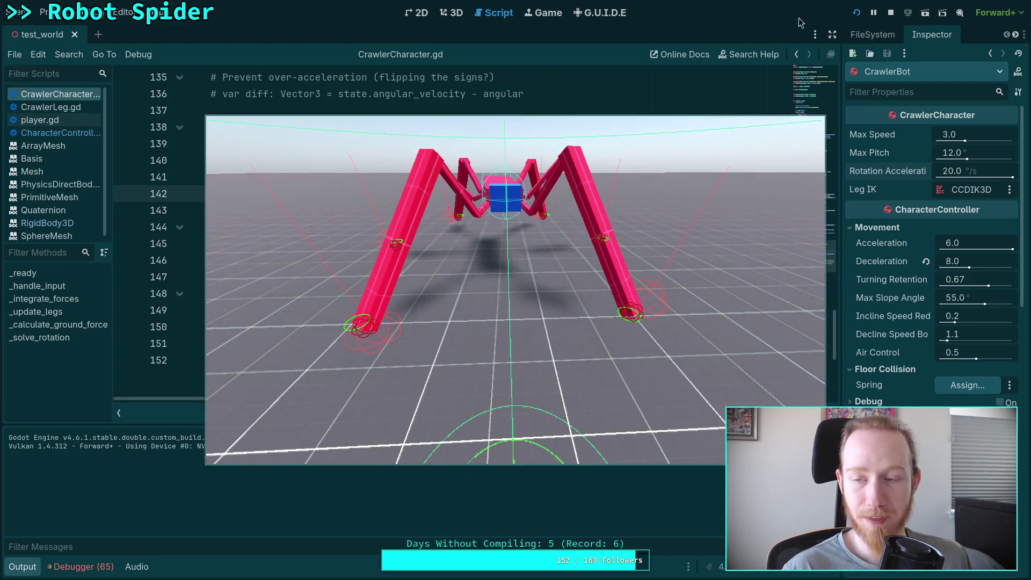
Change the leading digit of line 11's range maximum to 6, save, and test-run.
key("F8")
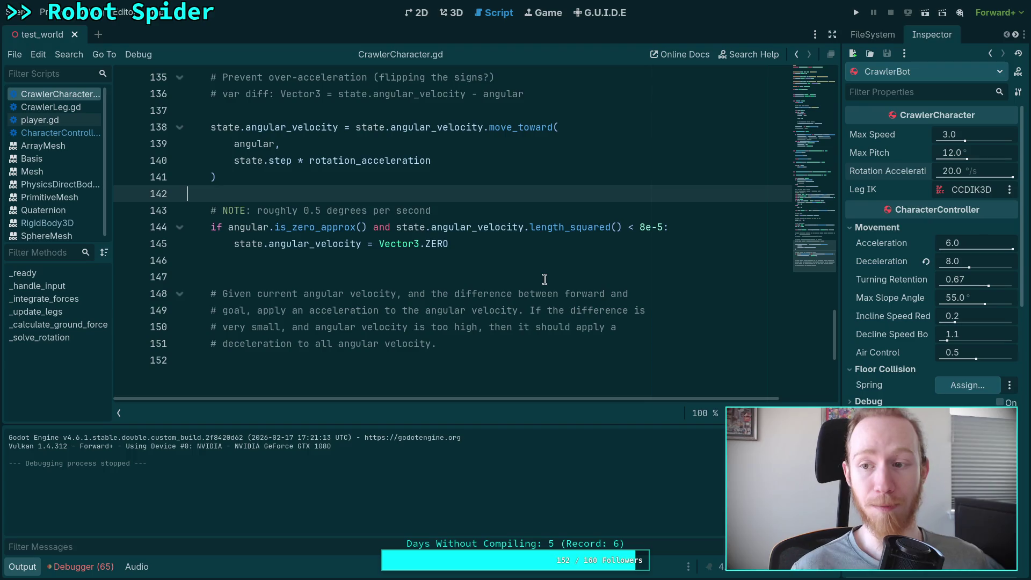
scroll(517, 257, "up", 20)
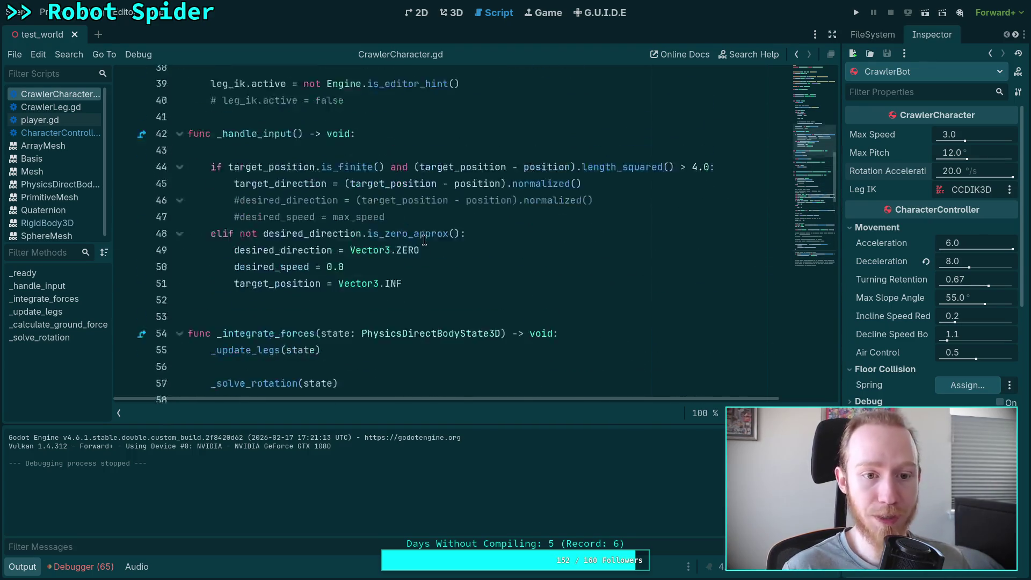
scroll(424, 240, "up", 4)
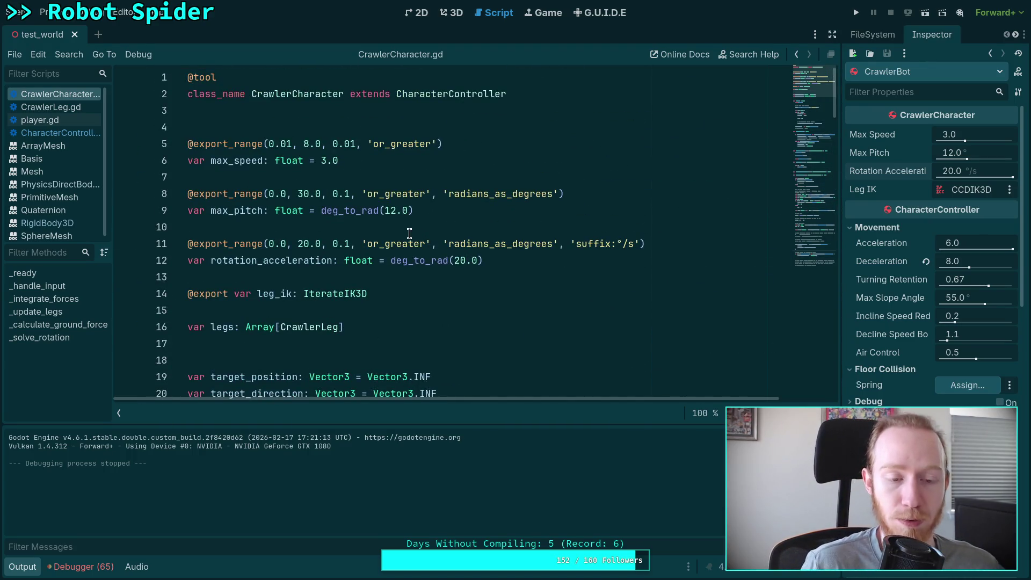
left_click(456, 262)
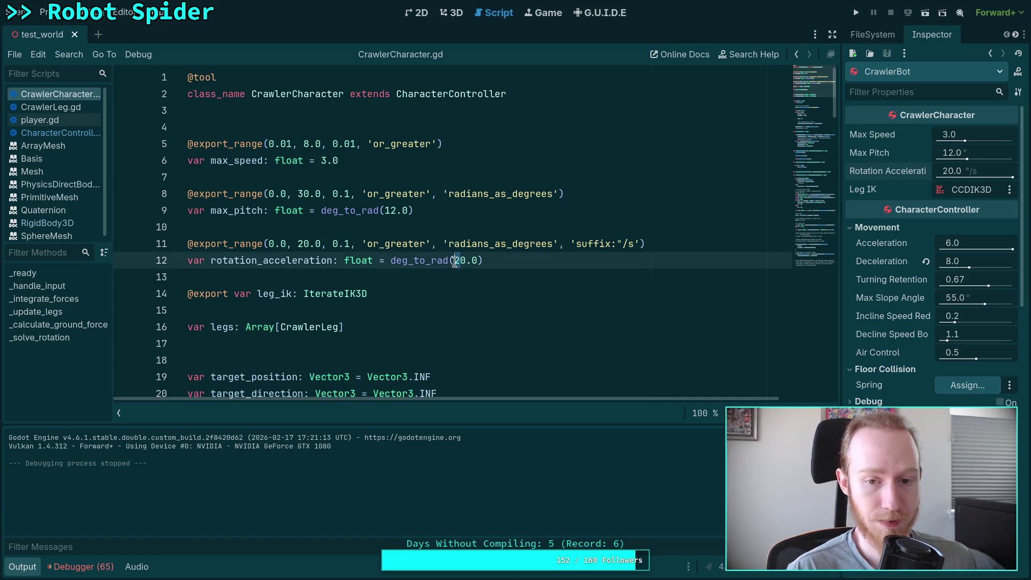
type("4")
left_click(298, 243)
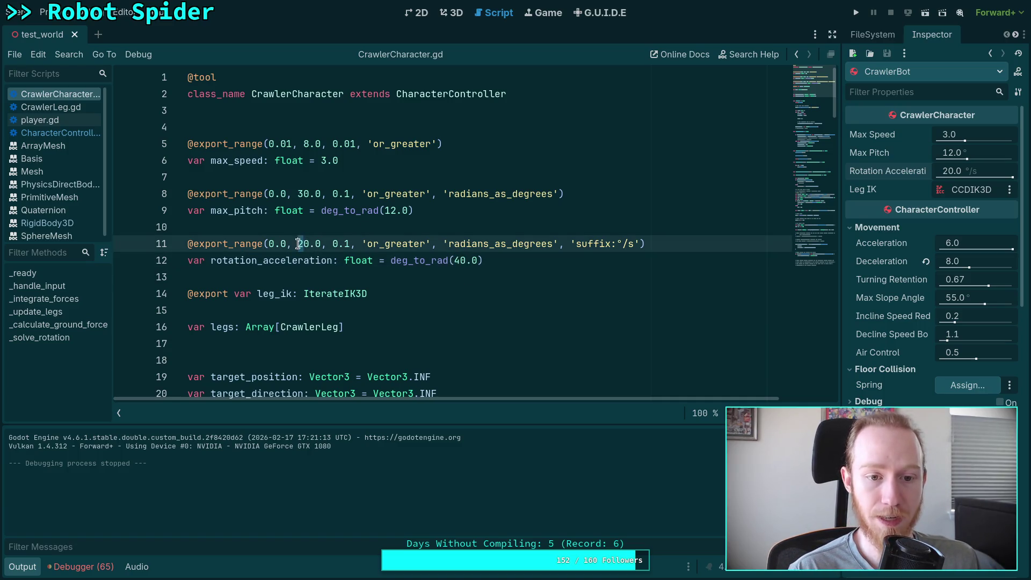
type("5")
key("BackSpace")
type("6")
key("ctrl+s")
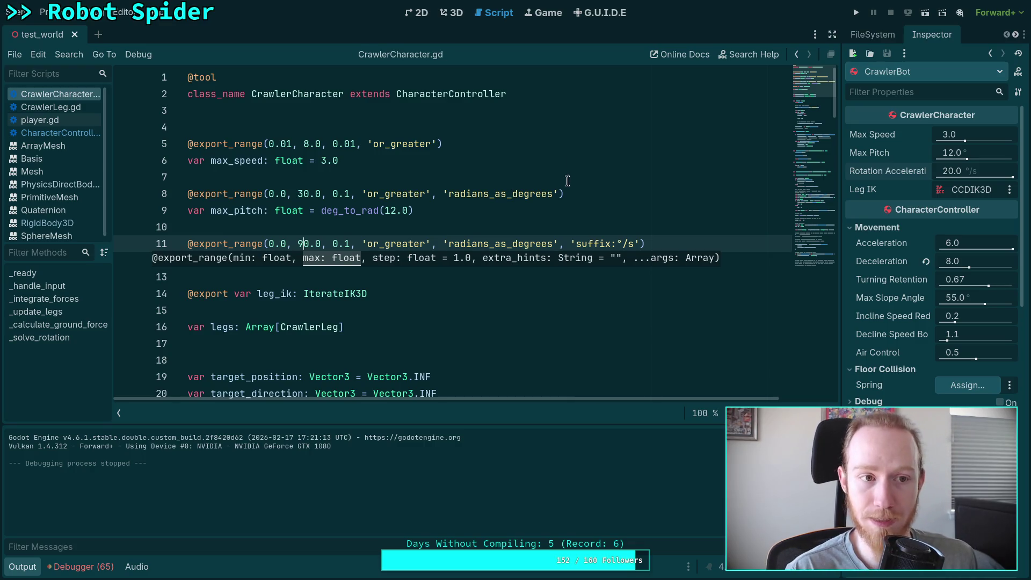
left_click(853, 13)
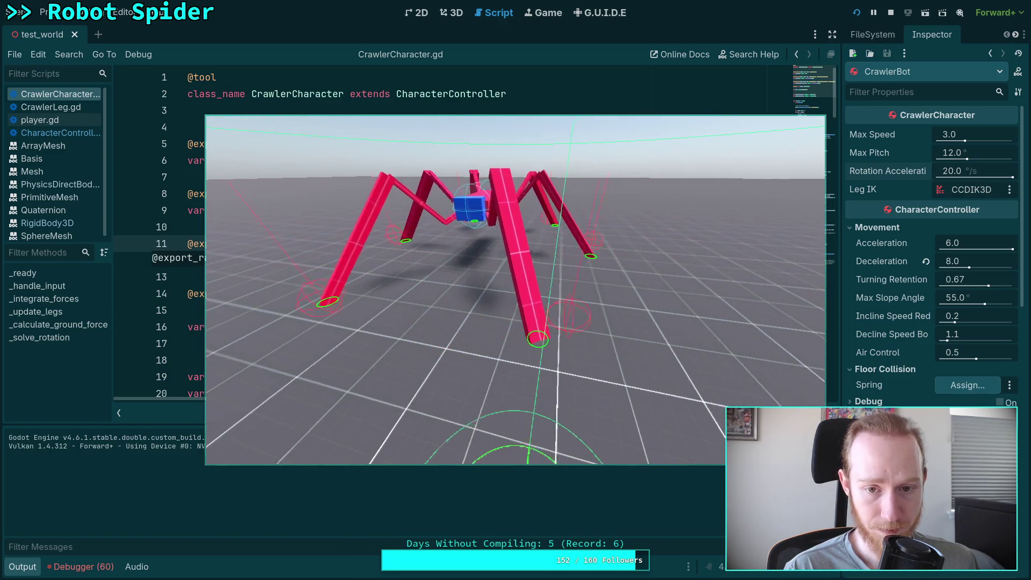
key("F8")
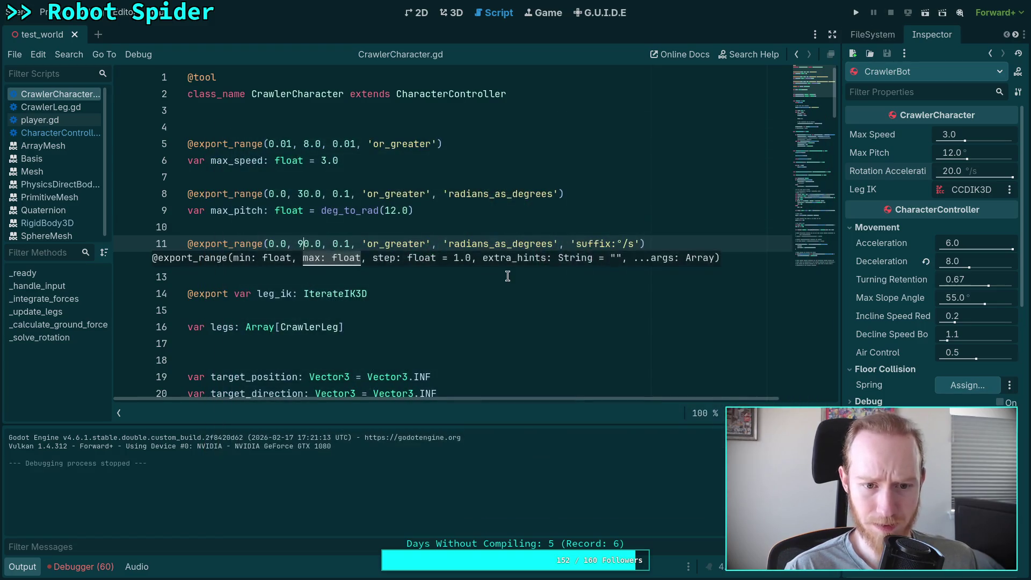
Revert CrawlerBot's Rotation Acceleration to the script's 40 default and test-run the spider.
left_click(483, 276)
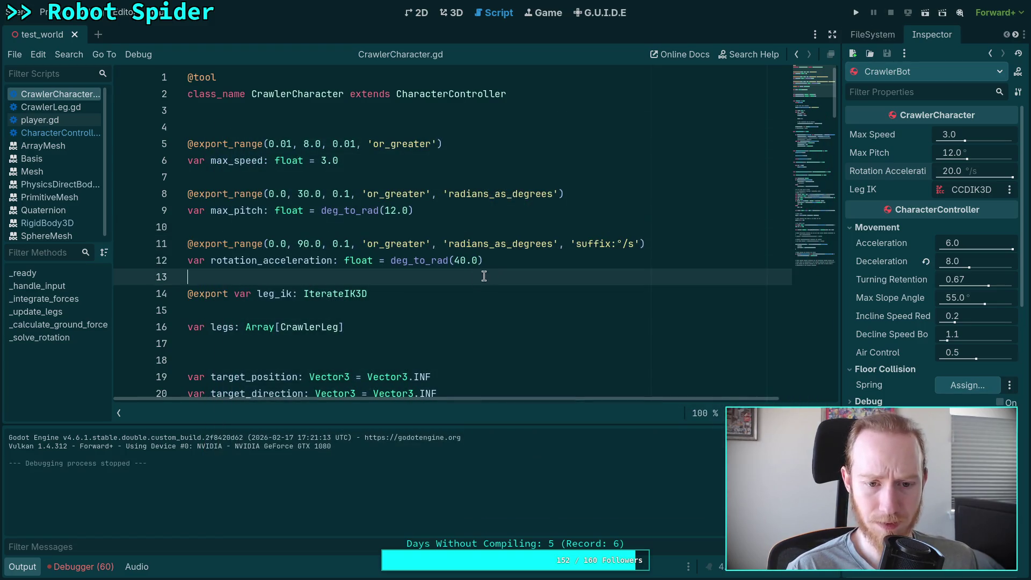
left_click(871, 35)
left_click_drag(841, 55, 810, 55)
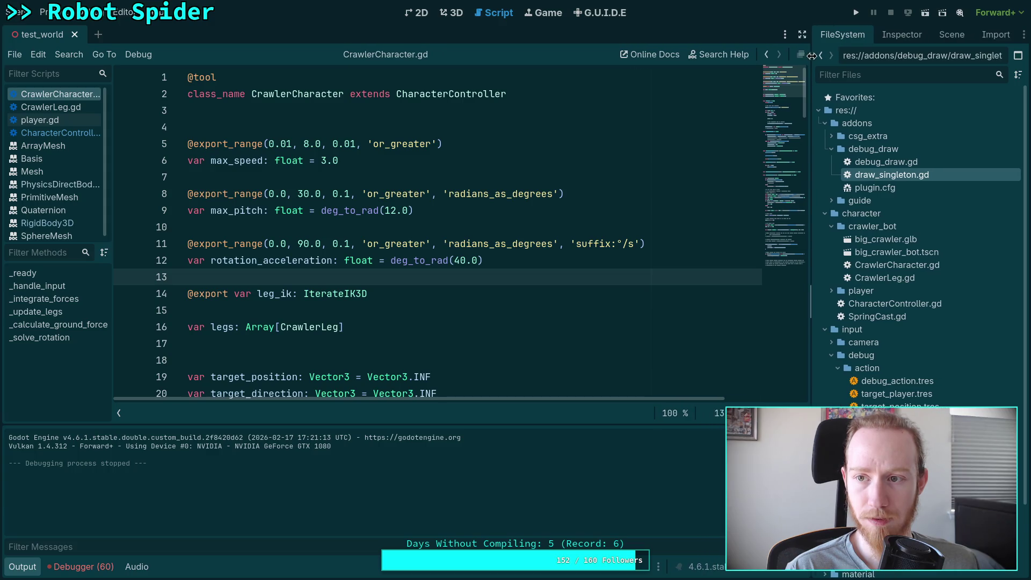
left_click(936, 35)
left_click(895, 36)
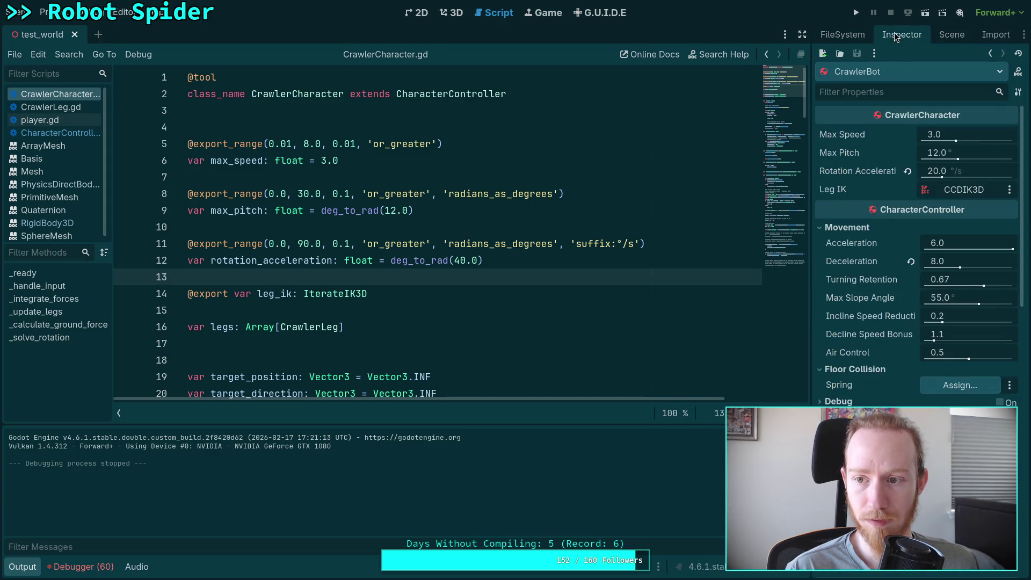
left_click(907, 171)
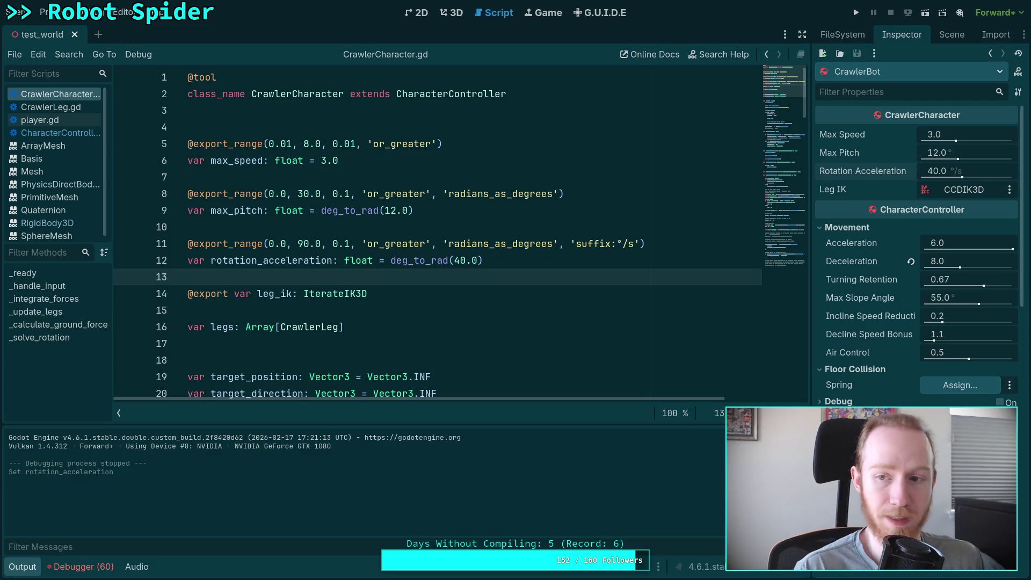
left_click(860, 19)
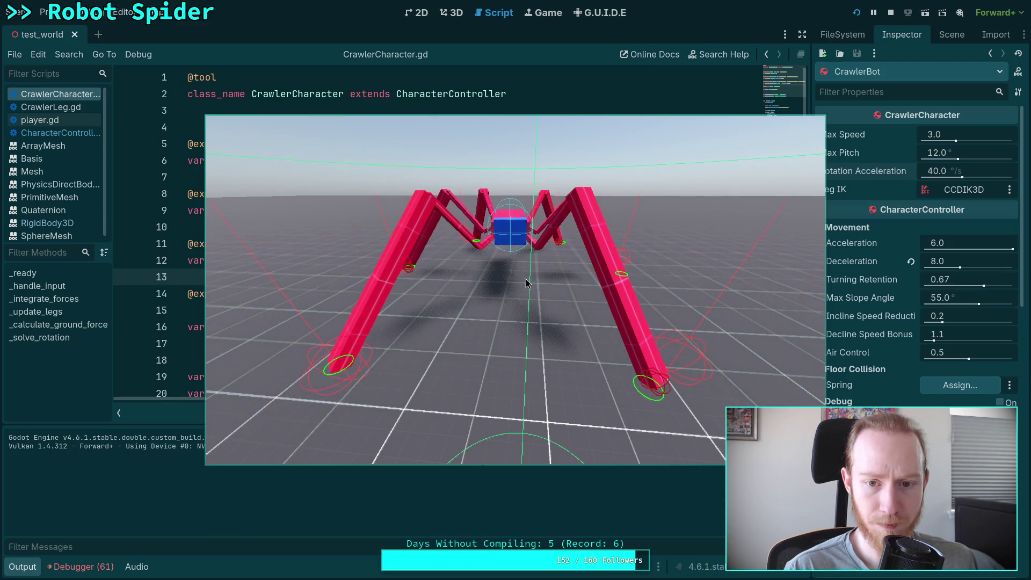
left_click(891, 13)
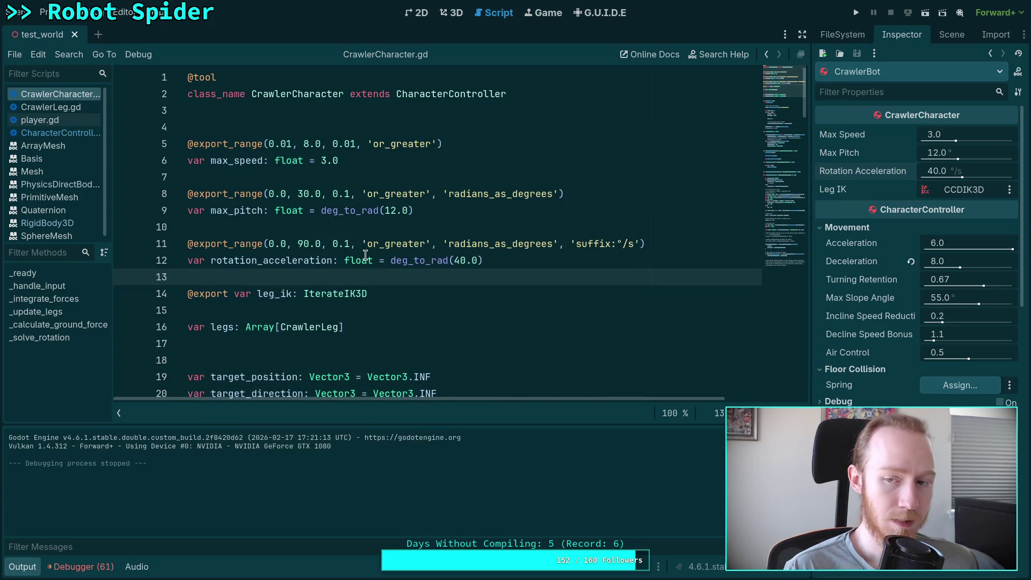
Save the deg_to_rad(60.0) default, revert CrawlerBot to 60 °/s, save, and test-run.
left_click(460, 260)
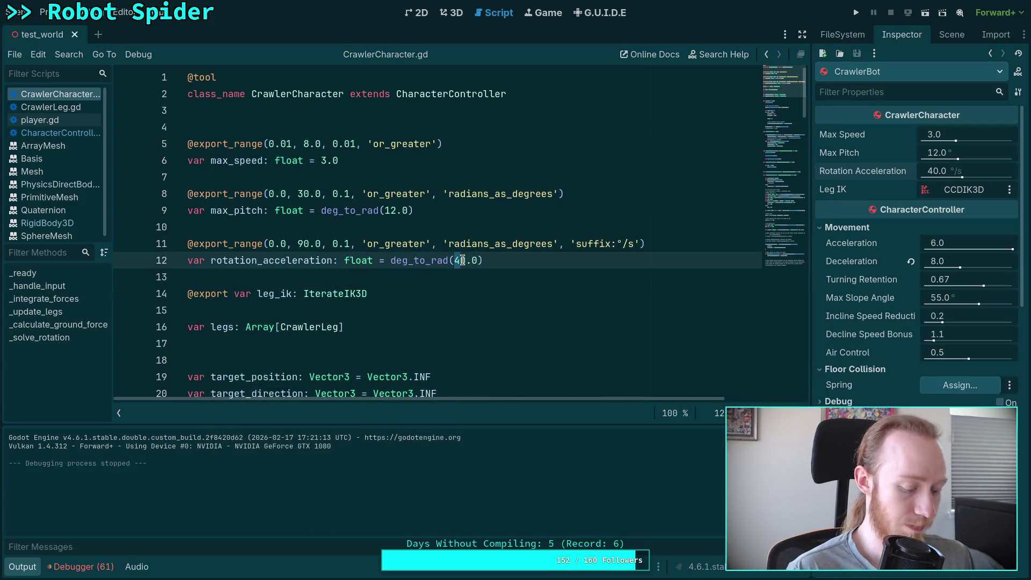
type("6")
key("ctrl+s")
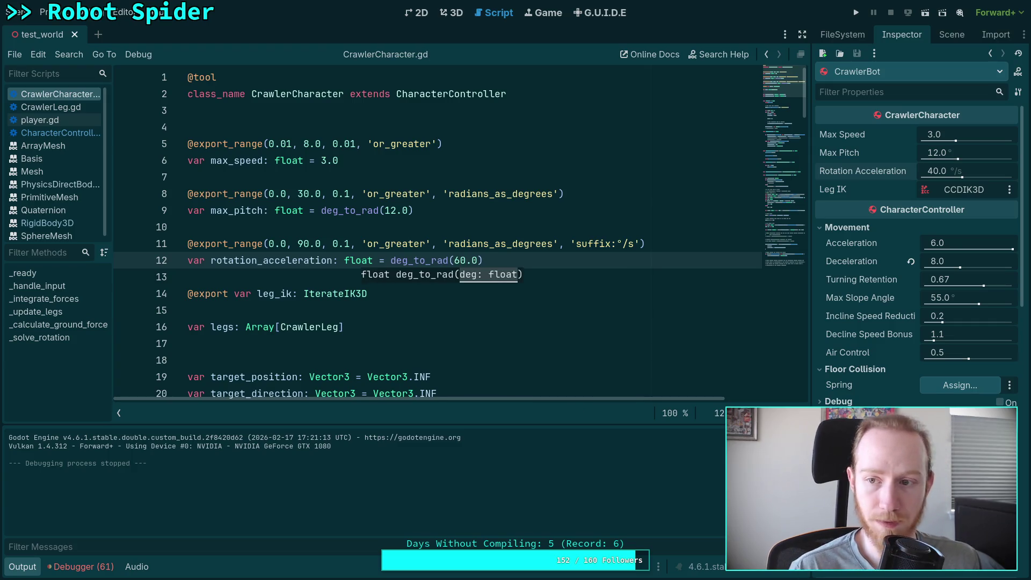
left_click(951, 35)
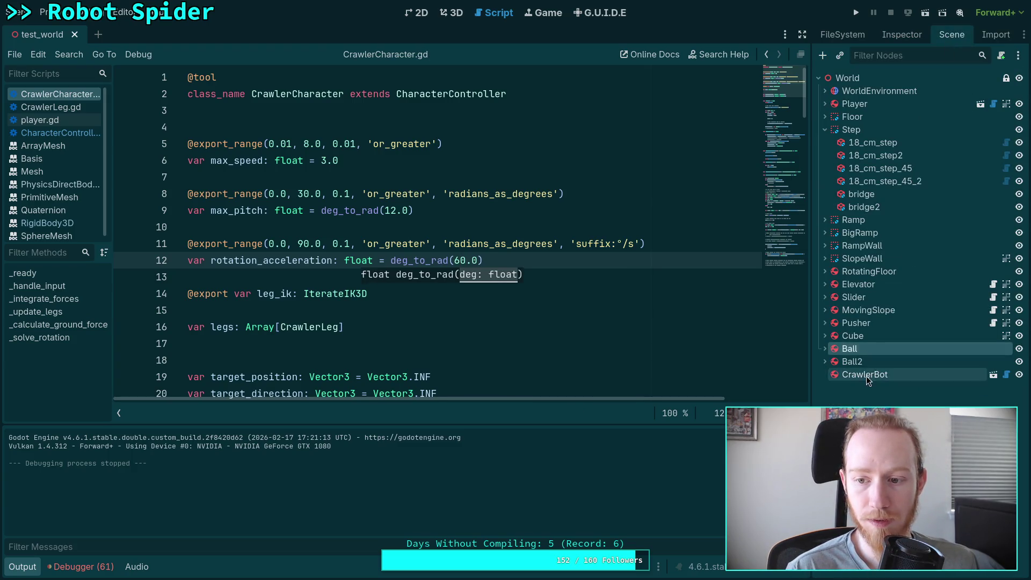
left_click(902, 35)
left_click(907, 171)
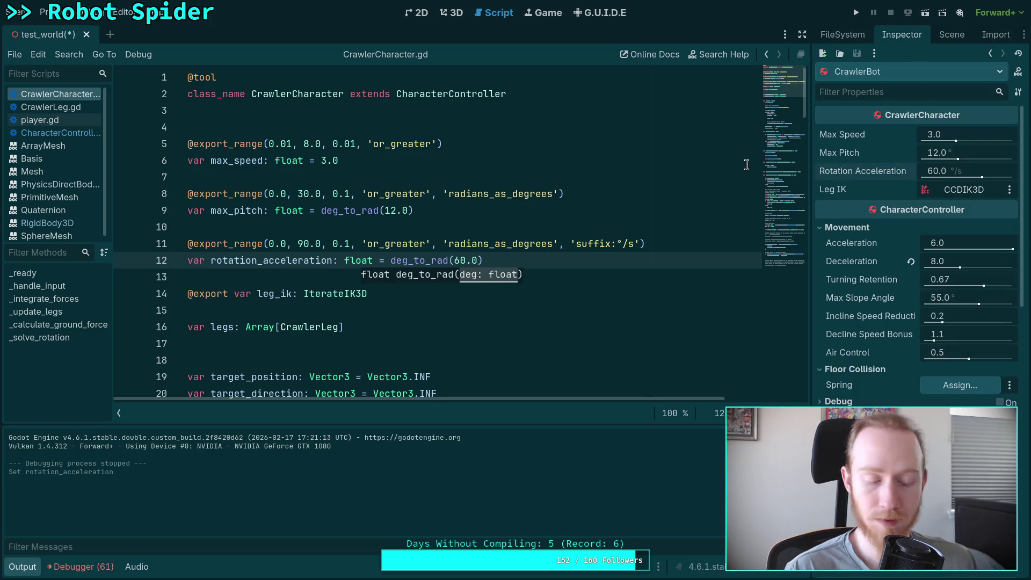
key("ctrl+s")
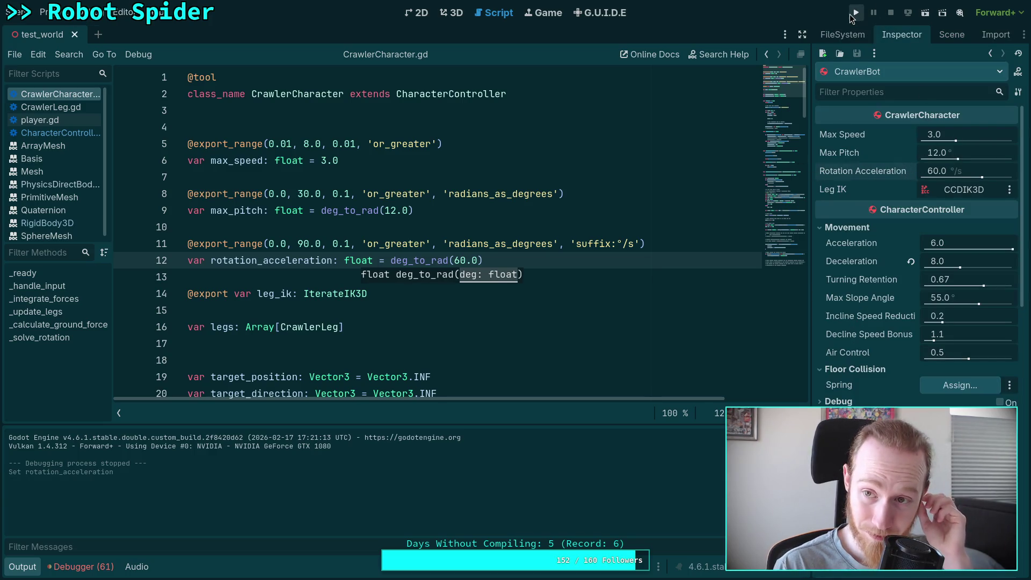
left_click(856, 13)
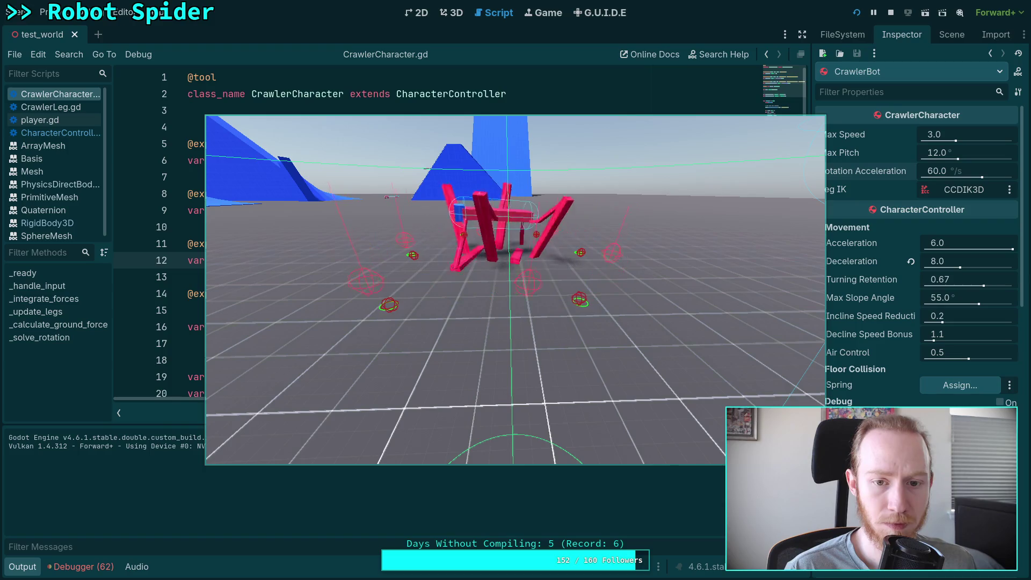
key("F8")
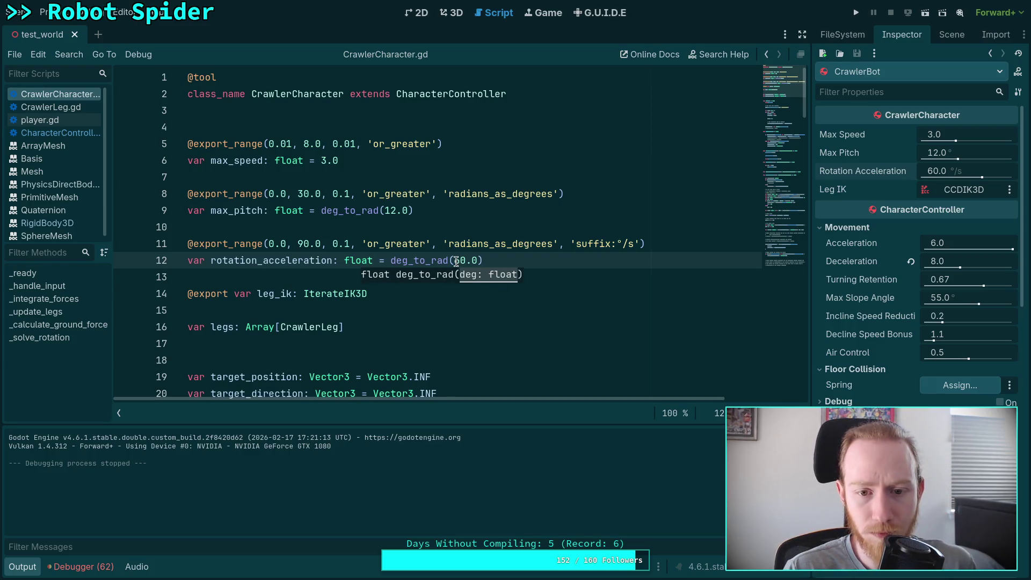
Raise the export_range maximum to 180.0 and the default to 120.0, then save.
left_click(300, 244)
key("Delete")
type("18")
left_click(378, 199)
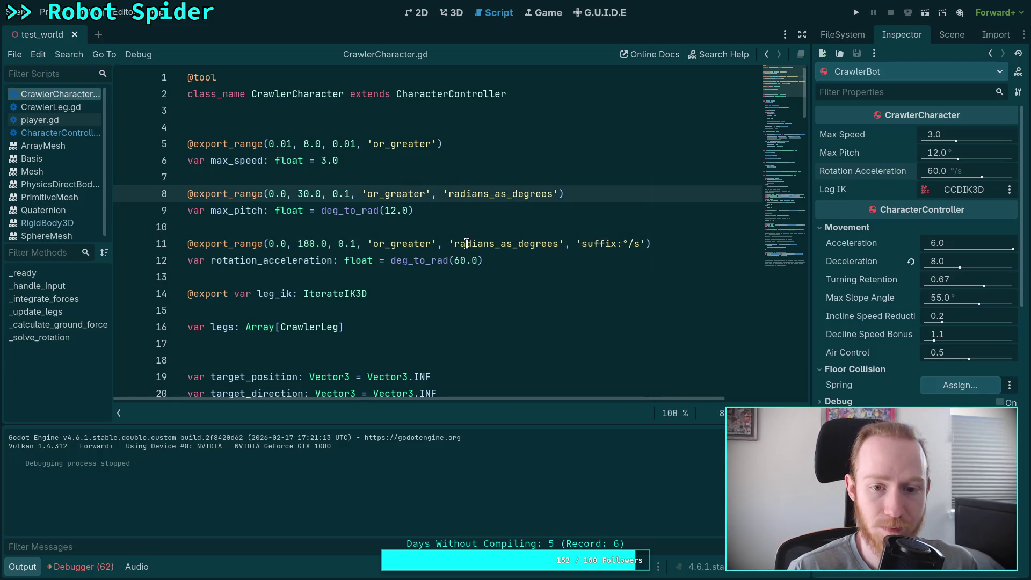
left_click(457, 260)
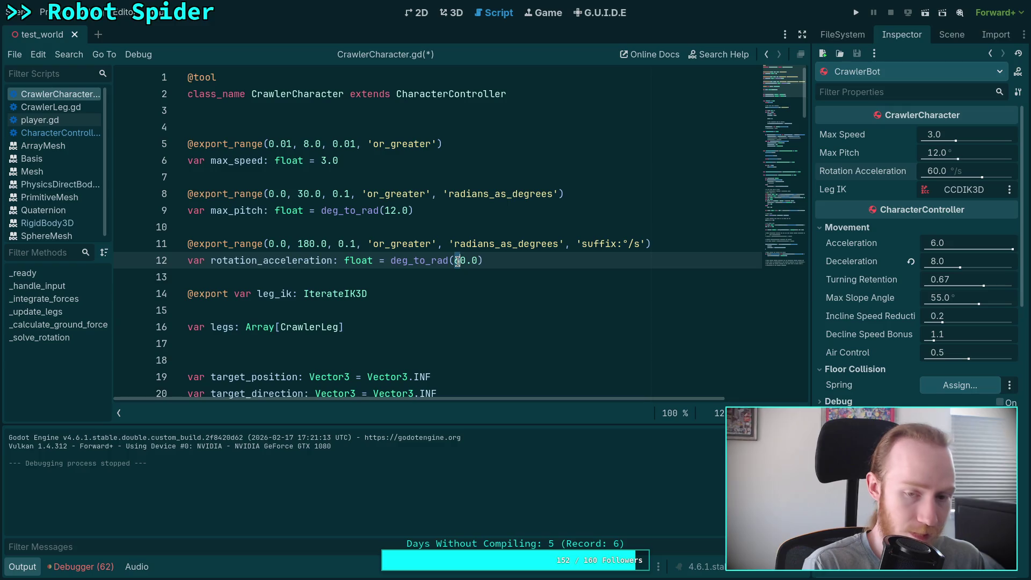
key("Delete")
type("12")
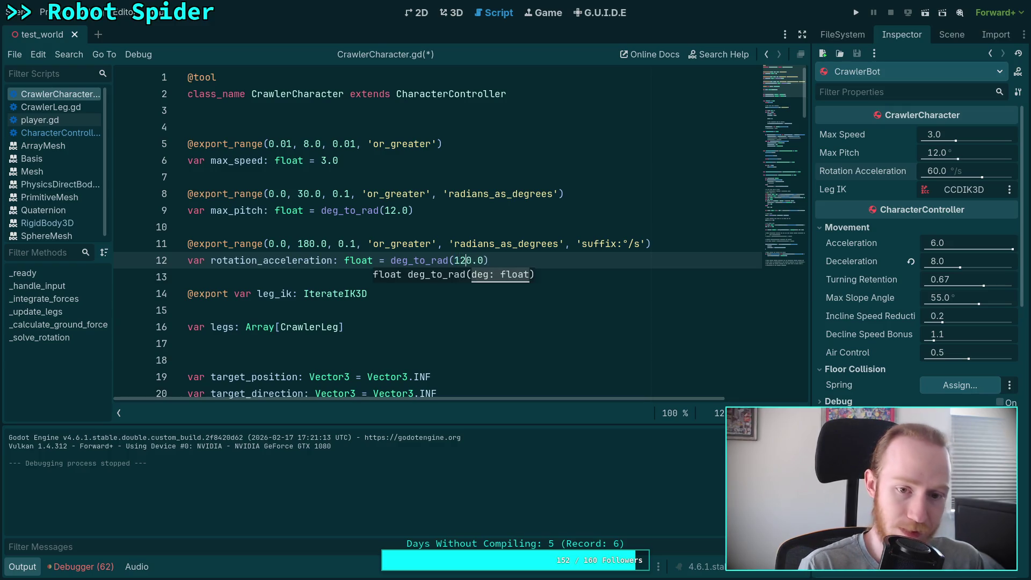
key("ctrl+s")
Set CrawlerBot's Rotation Acceleration to 120 and save the scene.
left_click(537, 210)
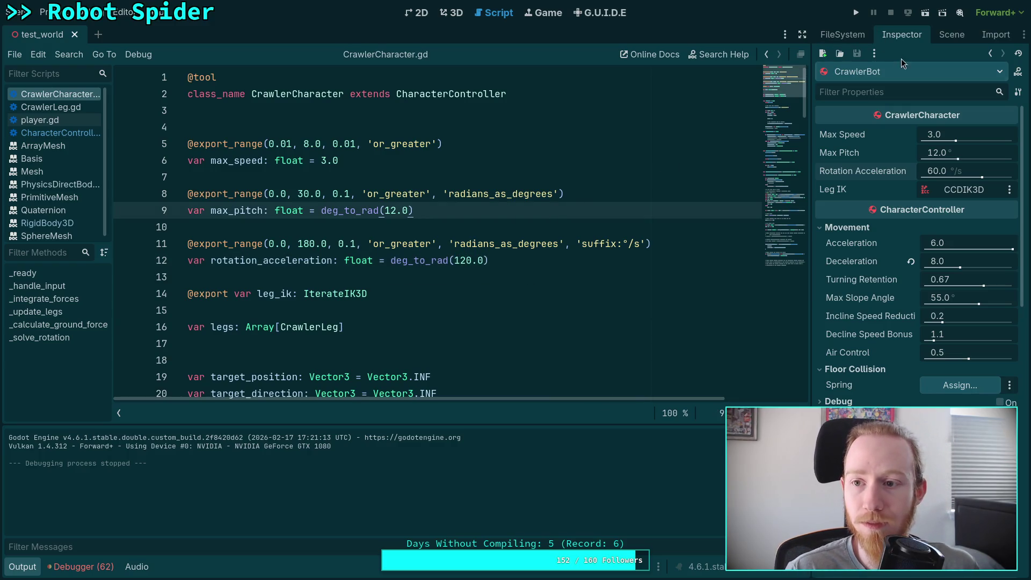
left_click(948, 173)
type("120")
key("Return")
key("ctrl+s")
Test-run the spider with the 120 °/s rotation acceleration, then stop the game.
left_click(951, 34)
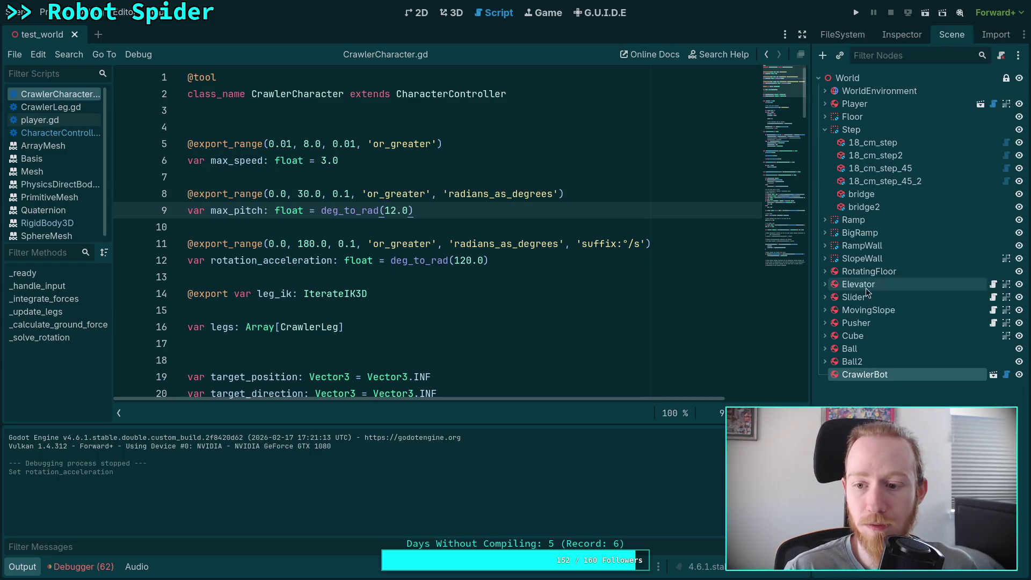
left_click(898, 34)
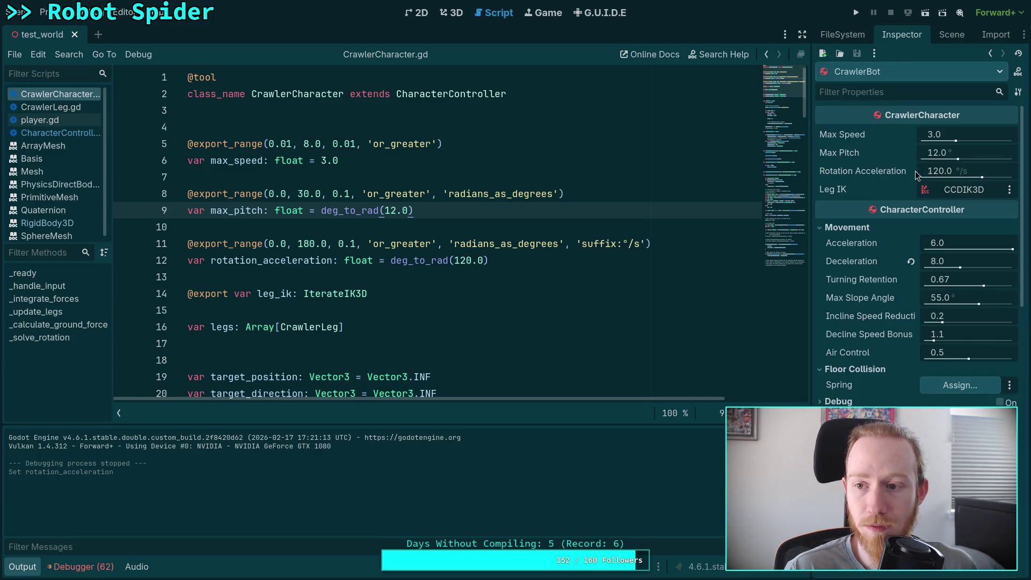
left_click(858, 14)
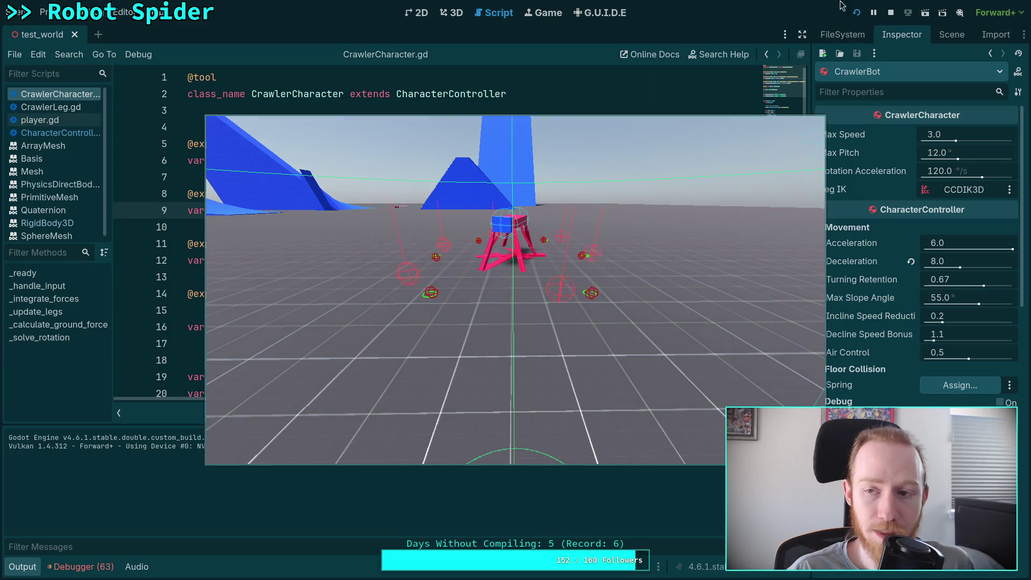
key("Escape")
left_click(32, 565)
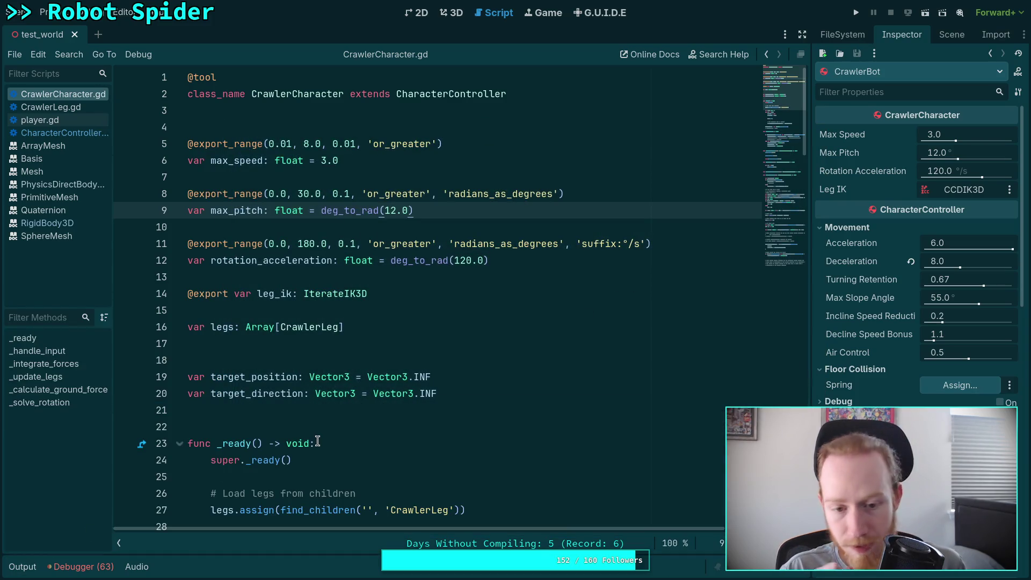
Delete the stray blank line 146 near the end of CrawlerCharacter.gd.
scroll(318, 441, "down", 9)
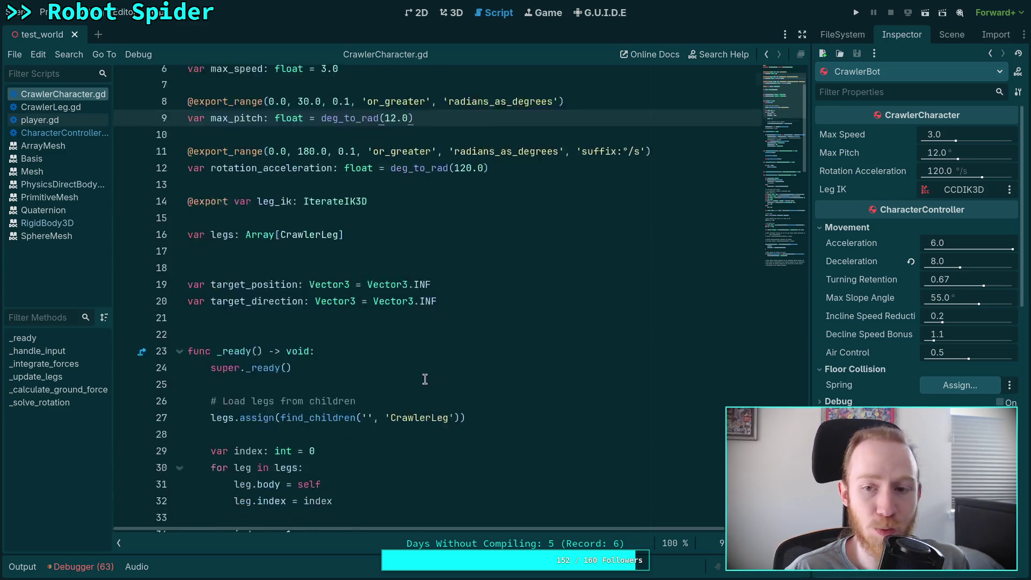
mouse_move(790, 134)
left_mouse_down()
mouse_move(784, 259)
mouse_move(789, 248)
left_mouse_up()
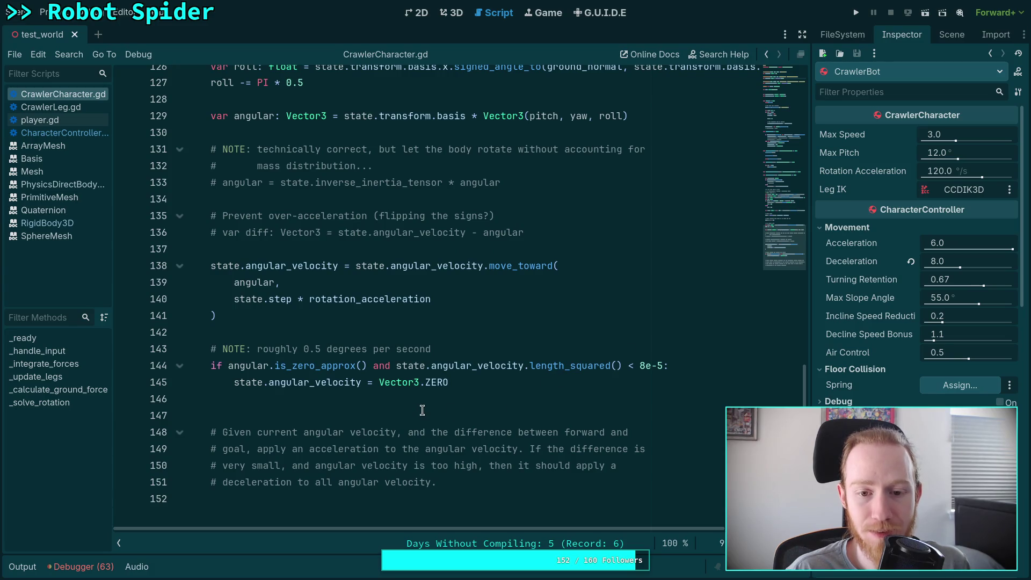
scroll(422, 410, "up", 1)
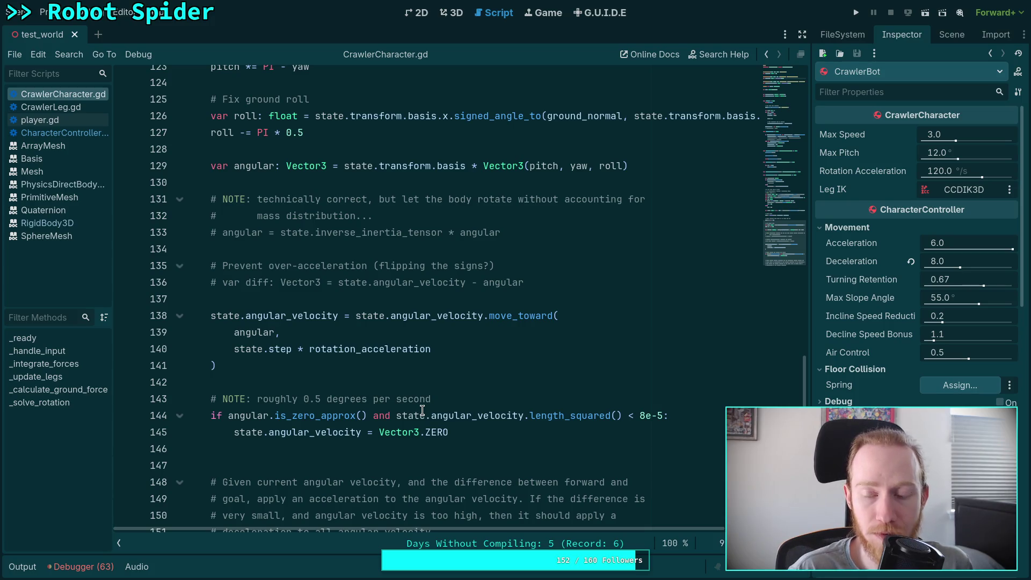
scroll(422, 410, "down", 2)
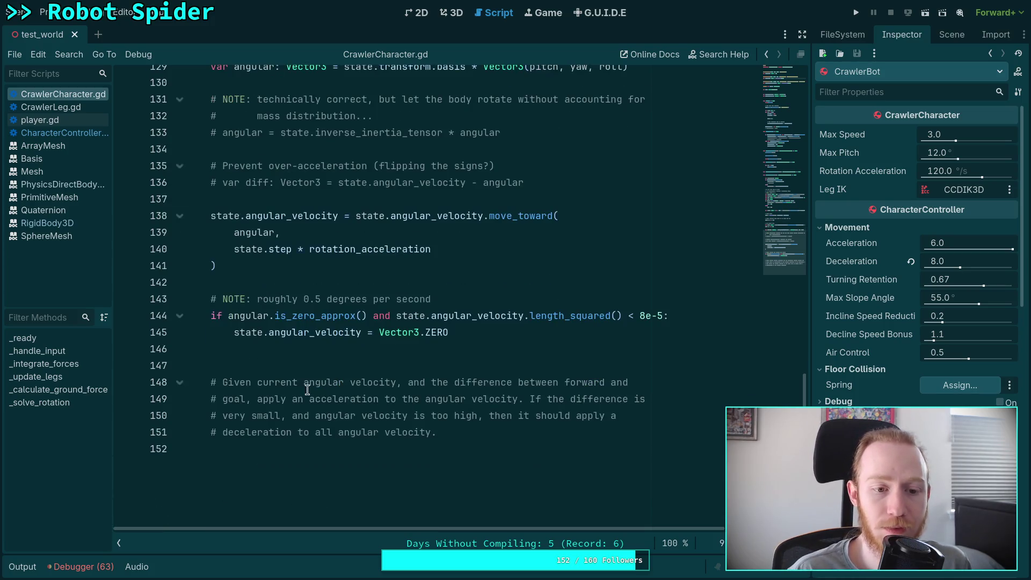
left_click(287, 350)
key("BackSpace")
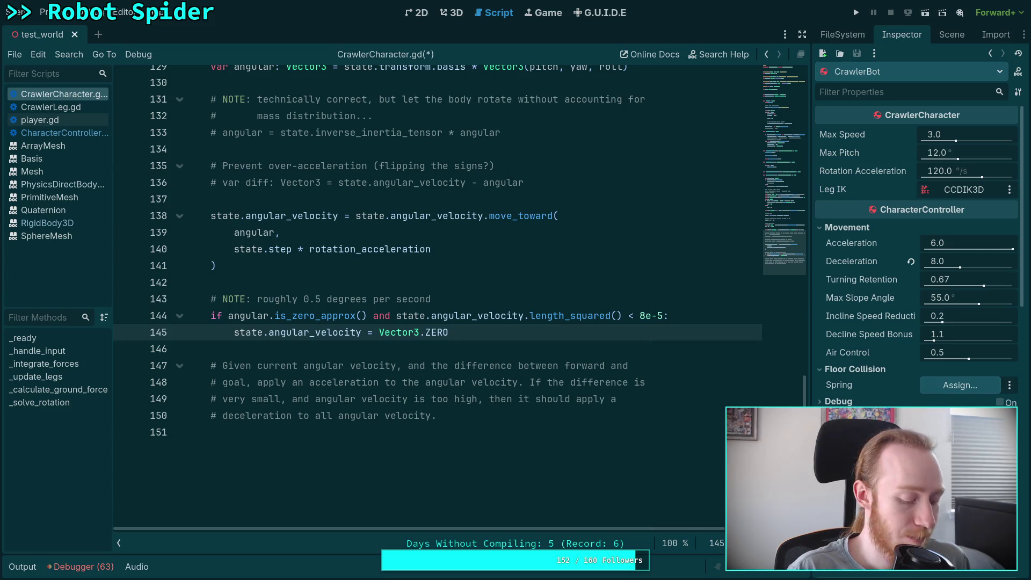
key("super+4")
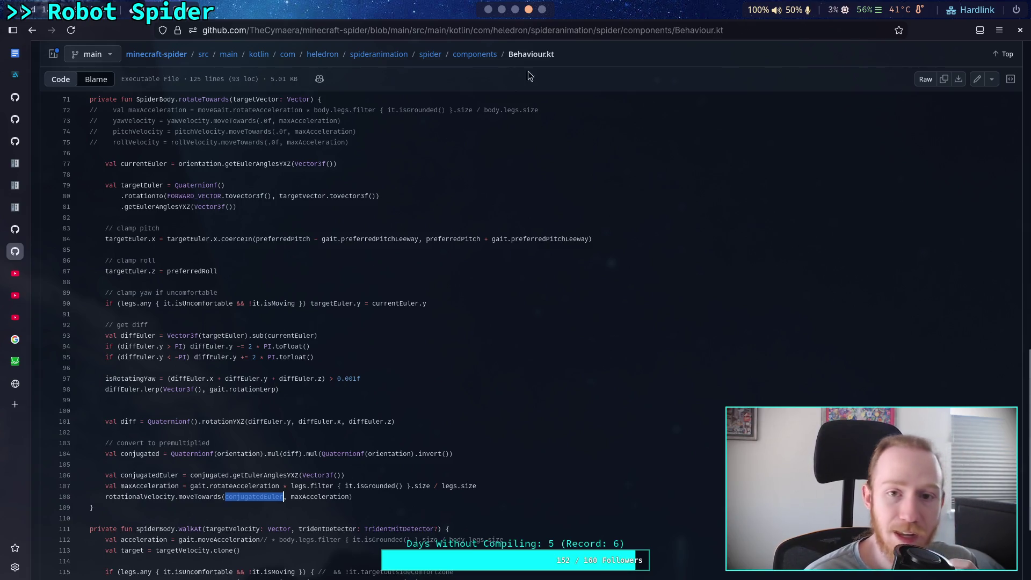
Leave the GitHub Behaviour.kt reference and return to CrawlerCharacter.gd in Godot.
left_click(502, 9)
left_click(488, 9)
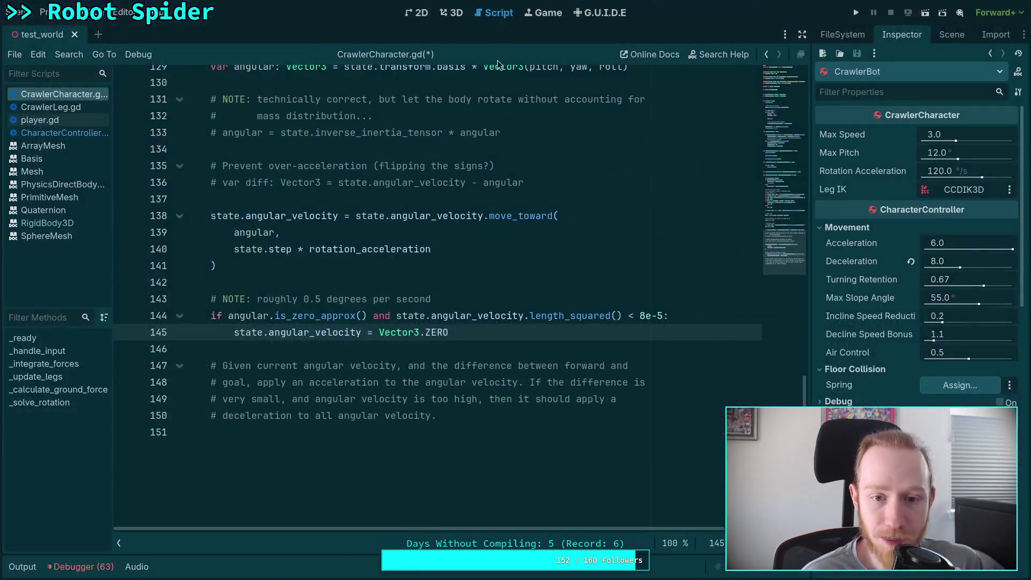
Hide the script list and inspect the roll calculation on lines 126–127, highlighting roll.
scroll(466, 299, "up", 4)
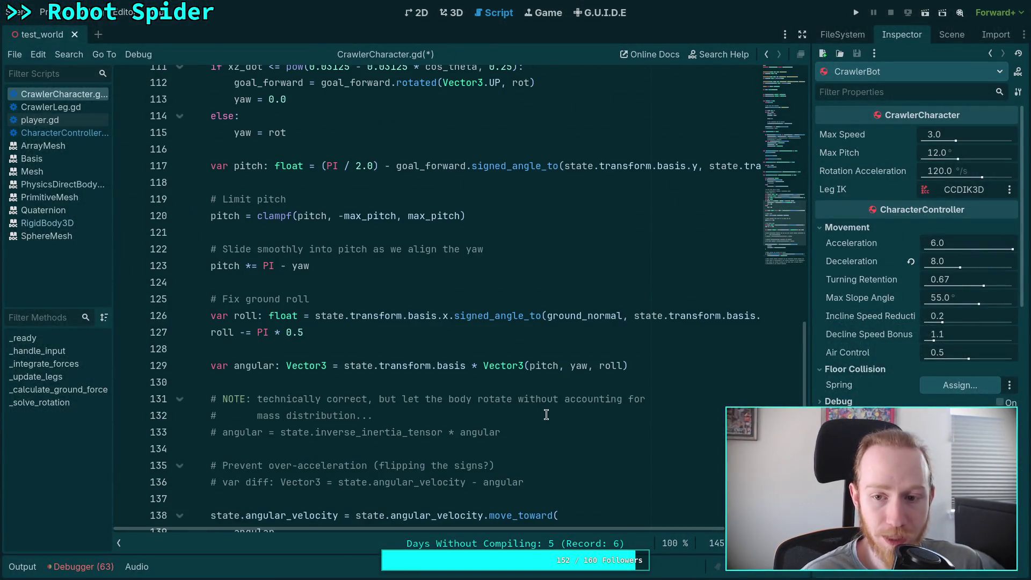
left_click(119, 543)
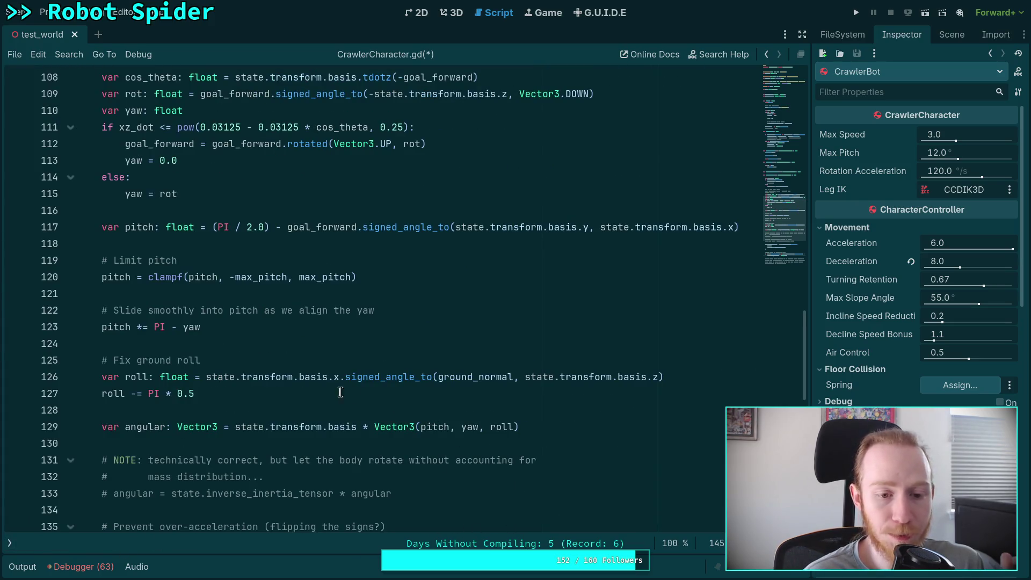
left_click_drag(340, 376, 259, 385)
key("shift+Up")
key("shift+Right")
key("shift+Right")
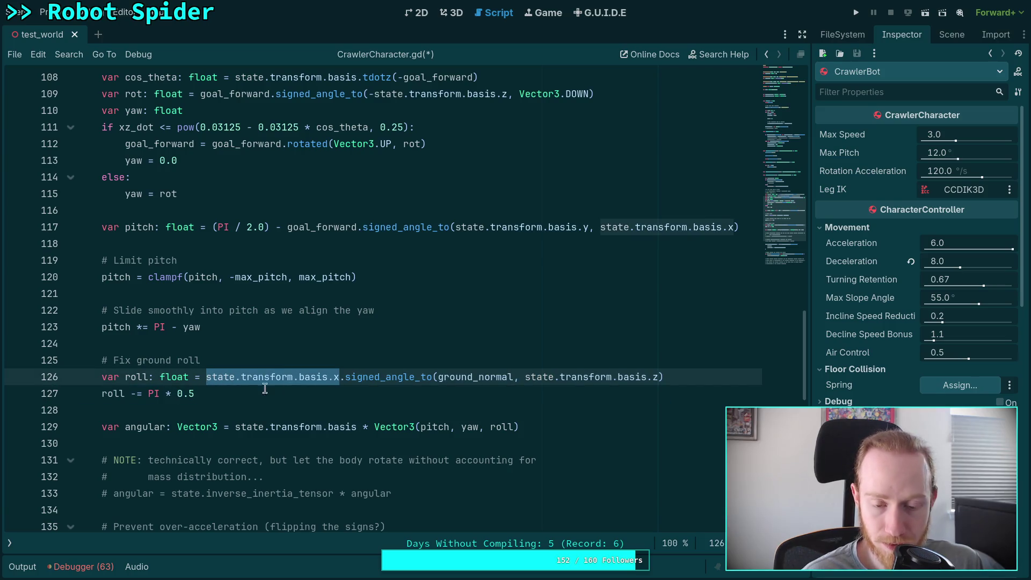
left_click(405, 358)
mouse_move(441, 370)
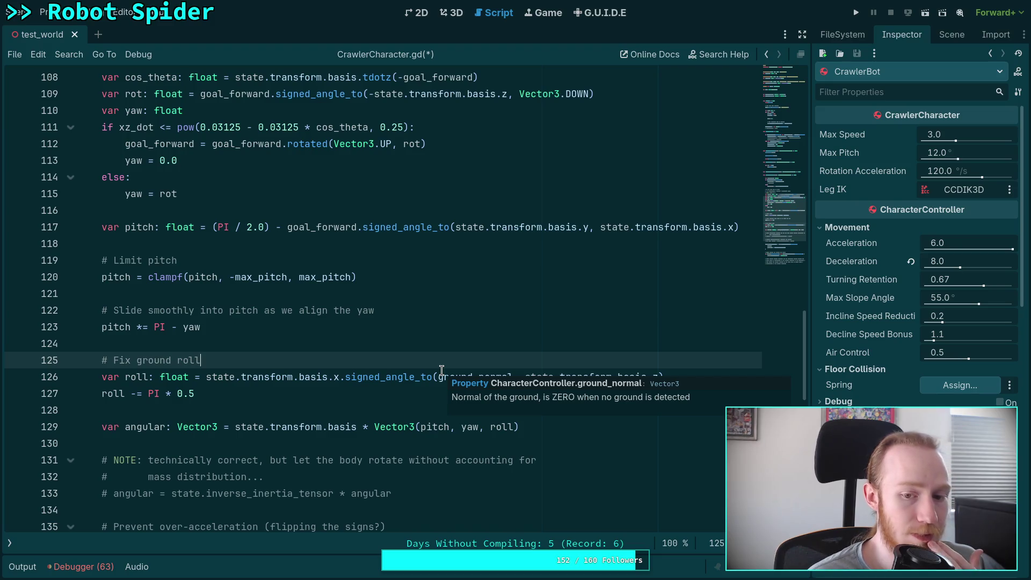
left_click(441, 372)
left_click(450, 358)
left_click(130, 379)
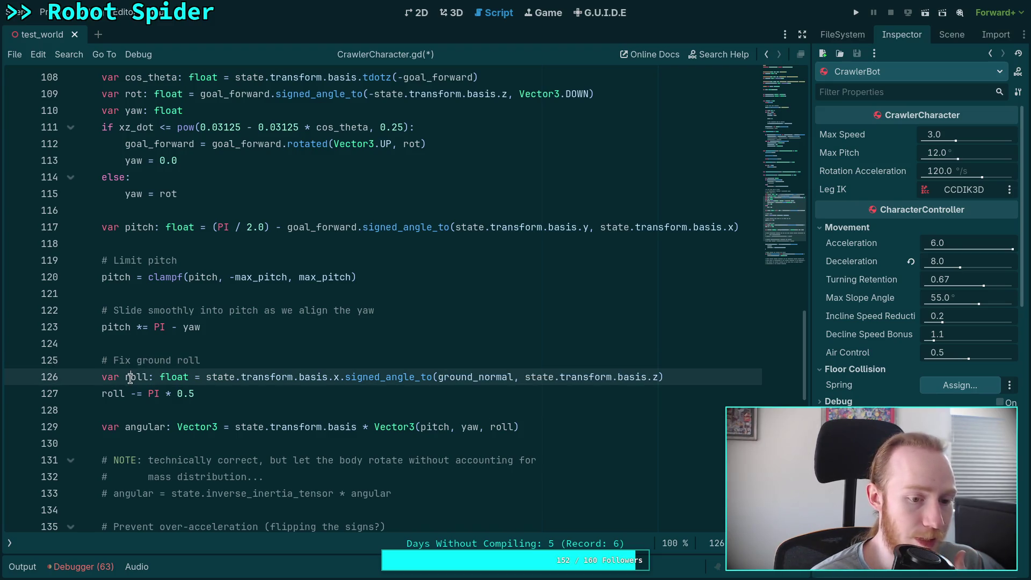
double_click(130, 378)
Place the caret after the angular-velocity zeroing statement on line 145.
mouse_move(329, 424)
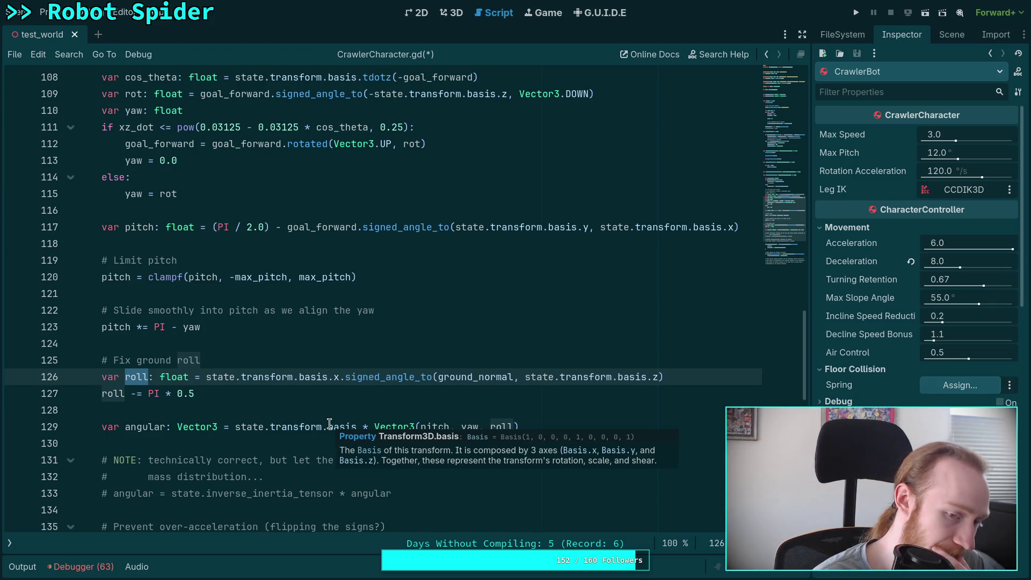
scroll(329, 423, "down", 7)
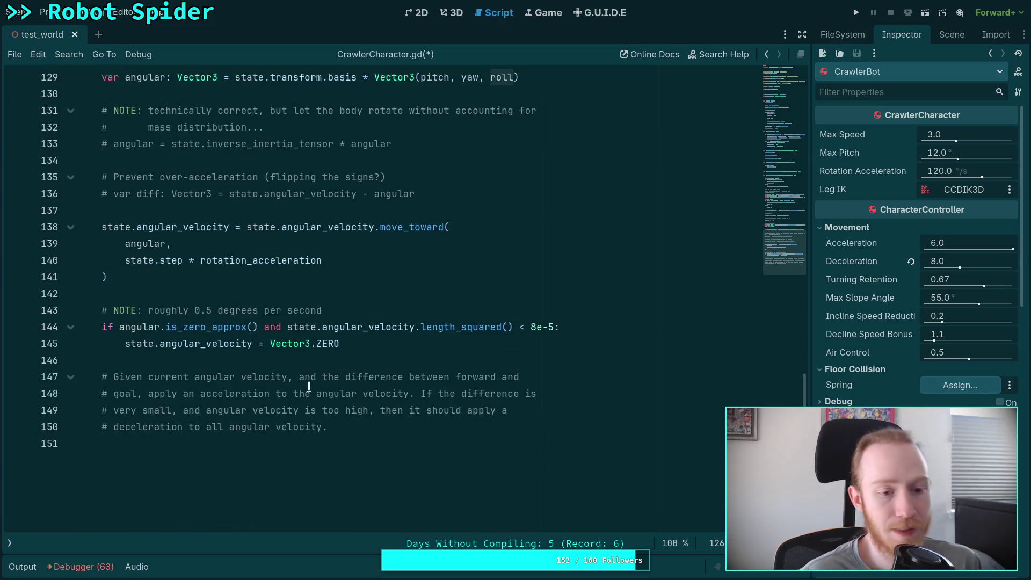
left_click(507, 345)
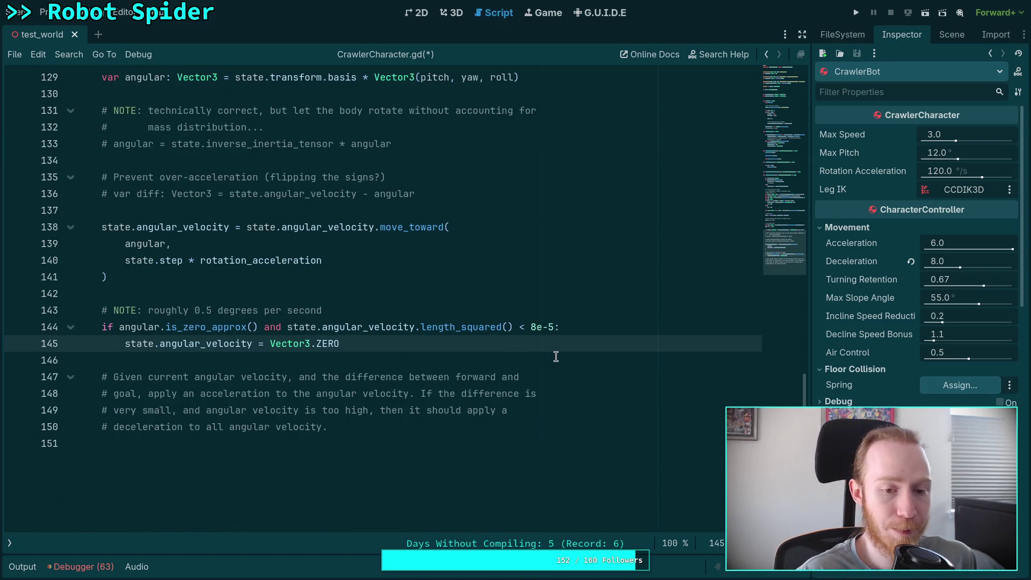
left_click(259, 327)
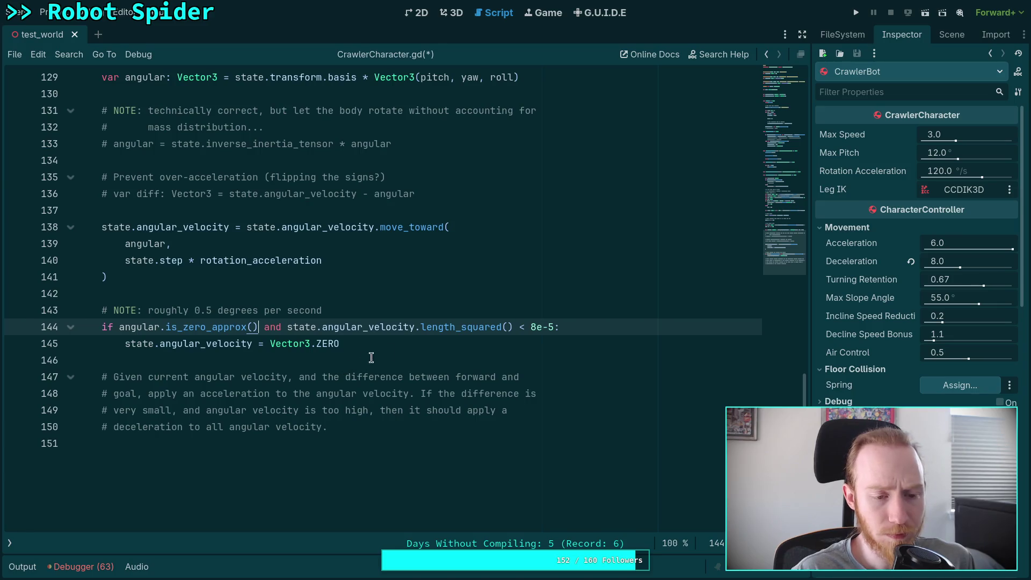
left_click(418, 345)
Add an else: branch with print(angular) after the zeroing check and save.
key("Return")
key("BackSpace")
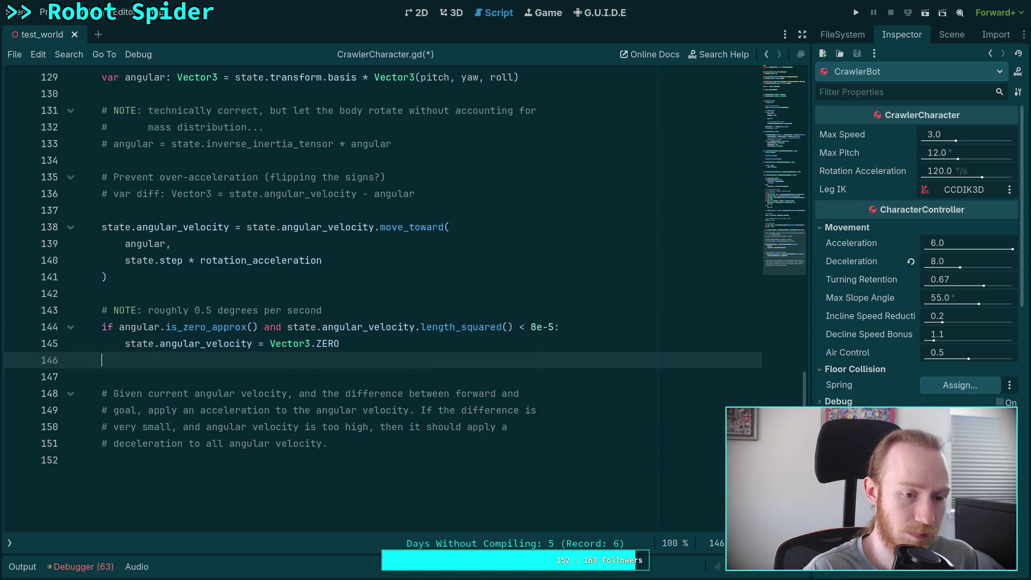
type("else:")
key("Return")
type("print")
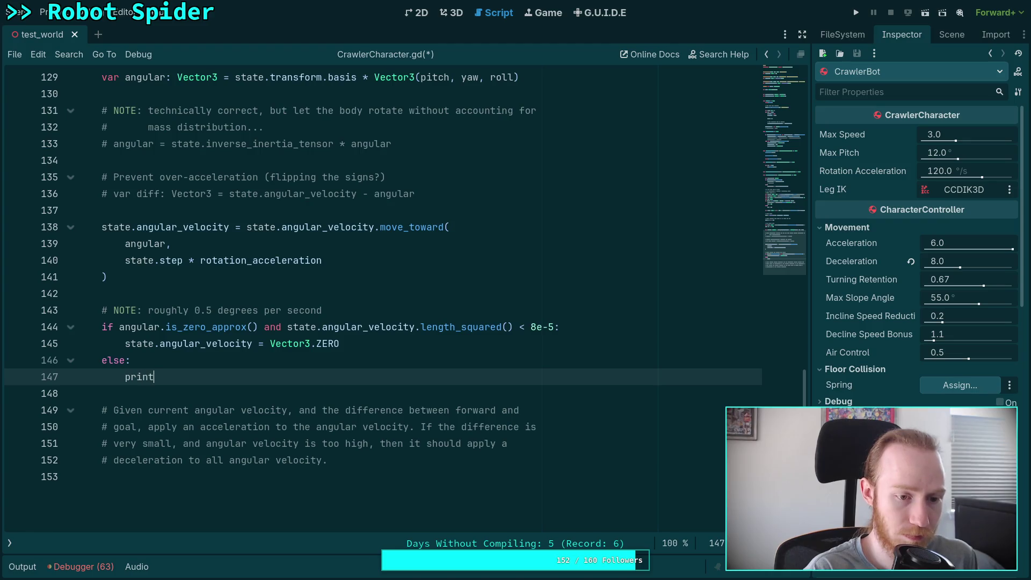
type("(ang")
key("Return")
key("ctrl+s")
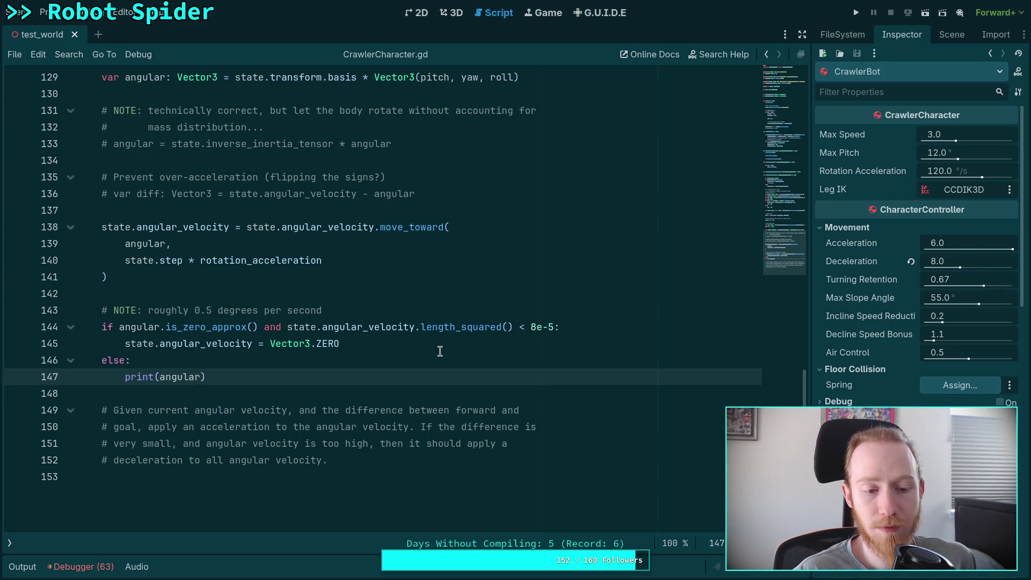
Open a new line directly after else: inside the else branch.
scroll(434, 355, "up", 4)
scroll(435, 354, "down", 3)
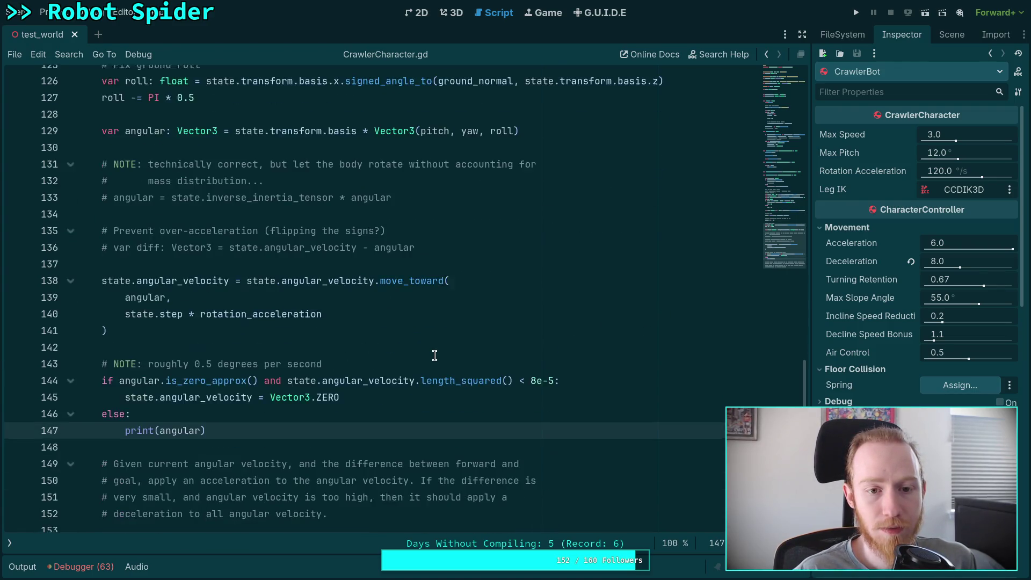
left_click(365, 416)
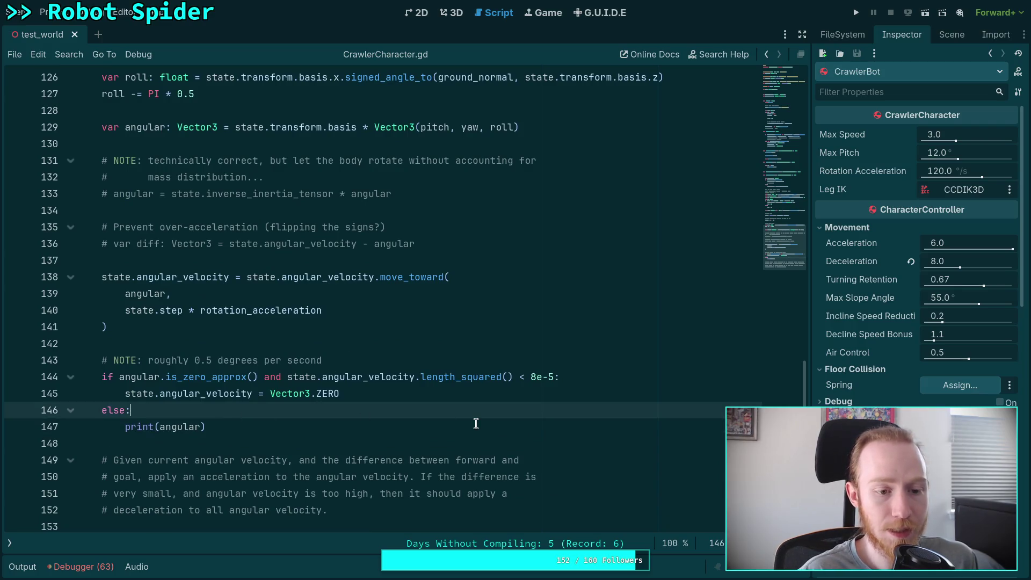
key("Return")
type("i")
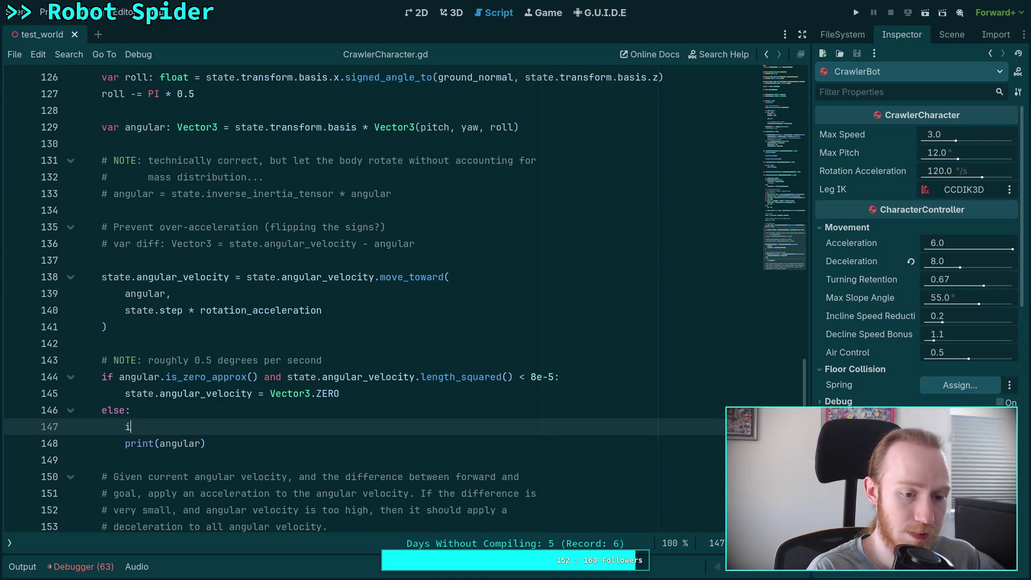
Rewrite the else branch as 'elif angular.z > 0.1:' with breakpoint, save, and run the game.
type("f")
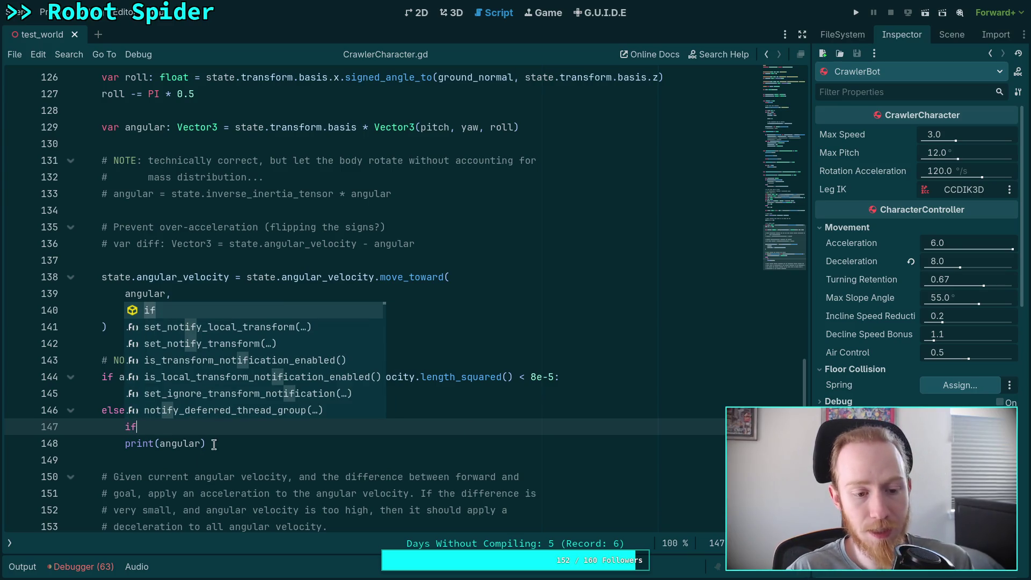
left_click(177, 411)
mouse_move(110, 411)
left_mouse_down()
mouse_move(206, 443)
mouse_move(115, 412)
left_mouse_up()
type("if")
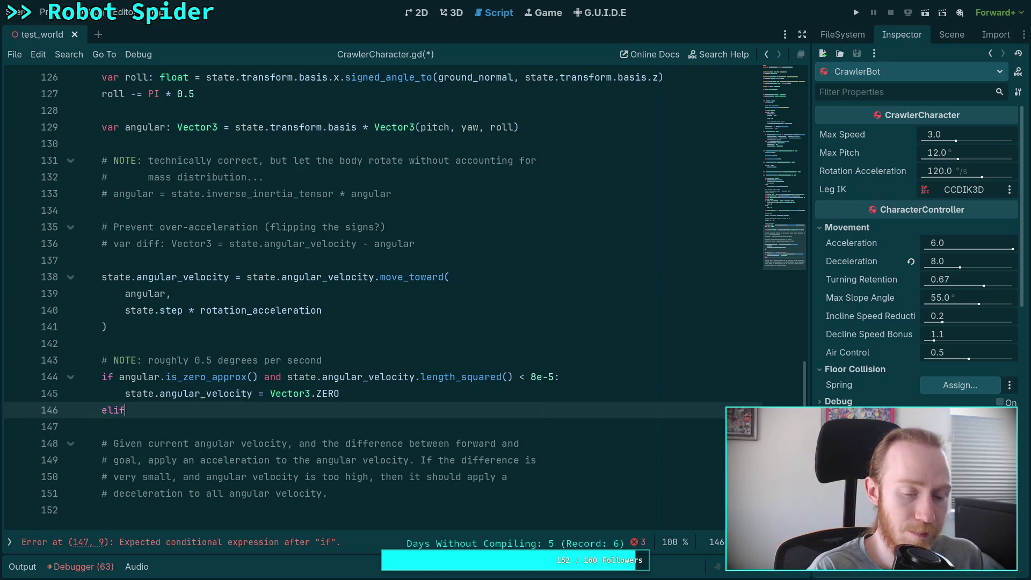
type(" angular.z")
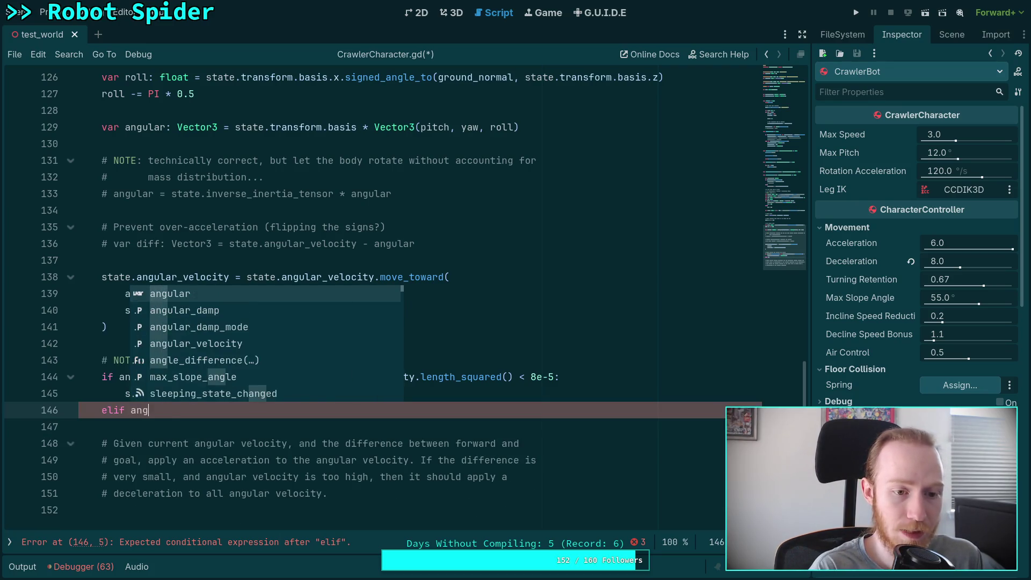
type(">")
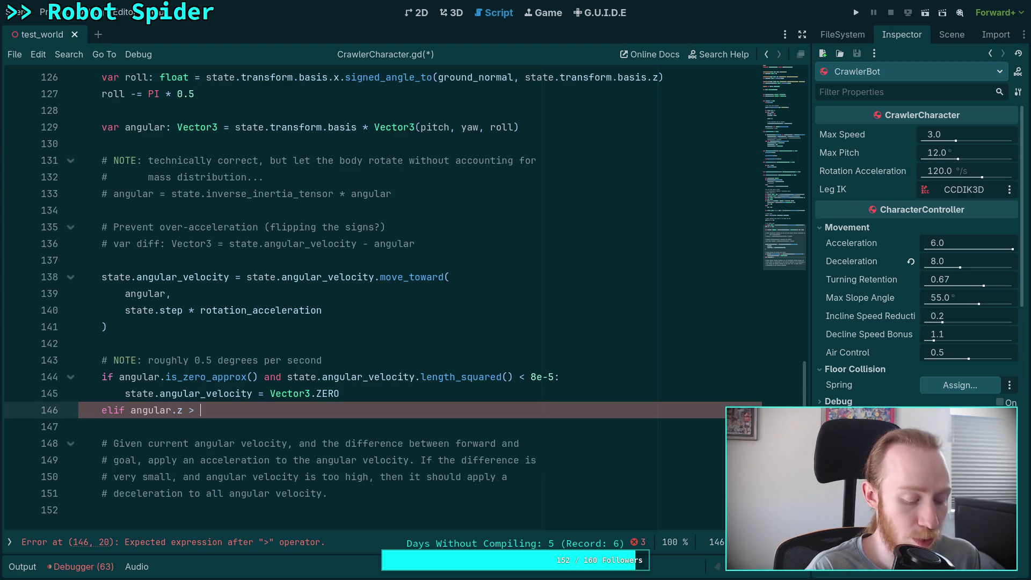
type("0.1:")
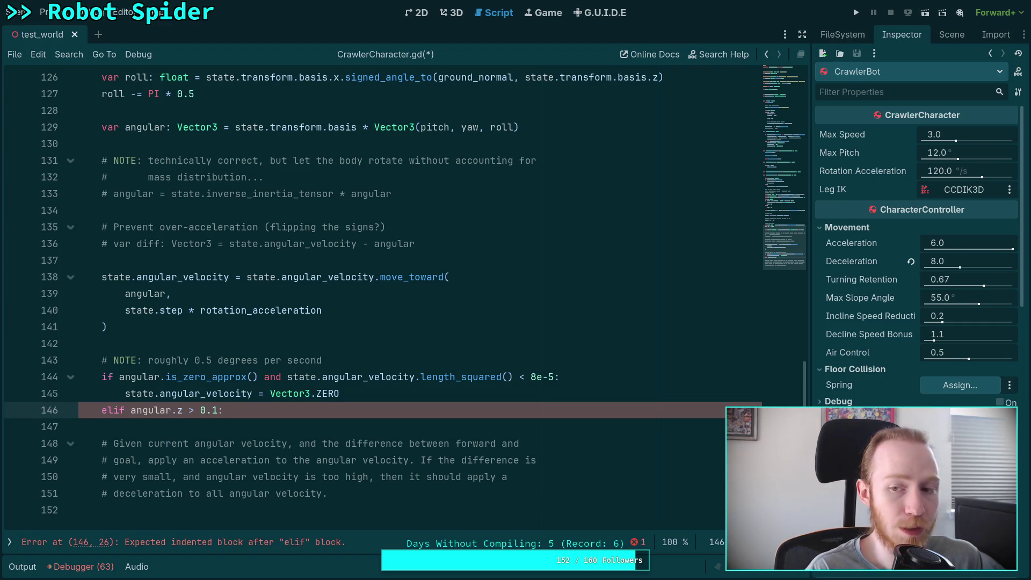
key("Return")
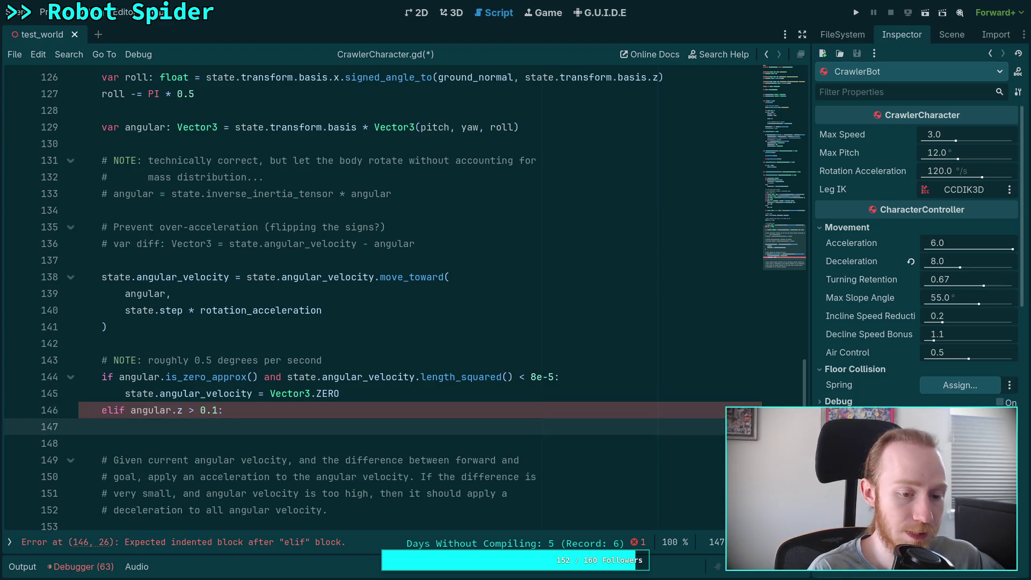
type("breakpoin")
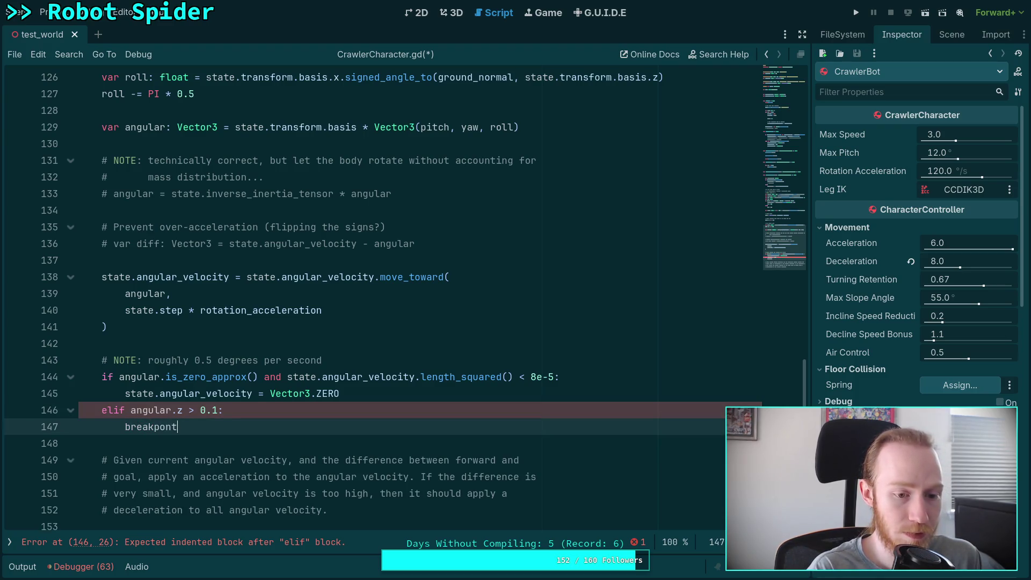
key("Return")
key("ctrl+s")
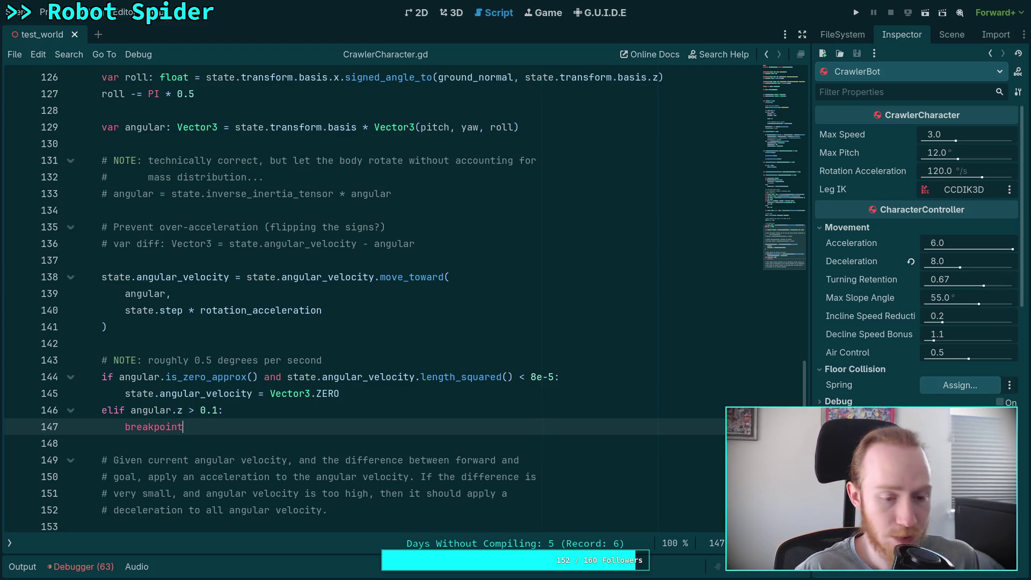
left_click(854, 17)
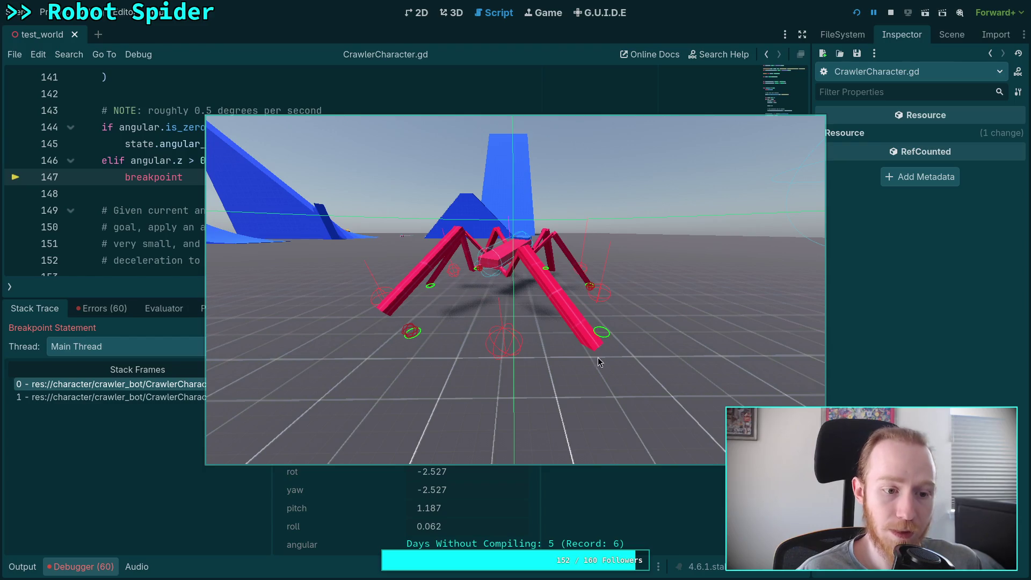
Move the game window aside to read the line-147 locals, pitch 1.187 and yaw -2.527.
left_click_drag(611, 365, 554, 354)
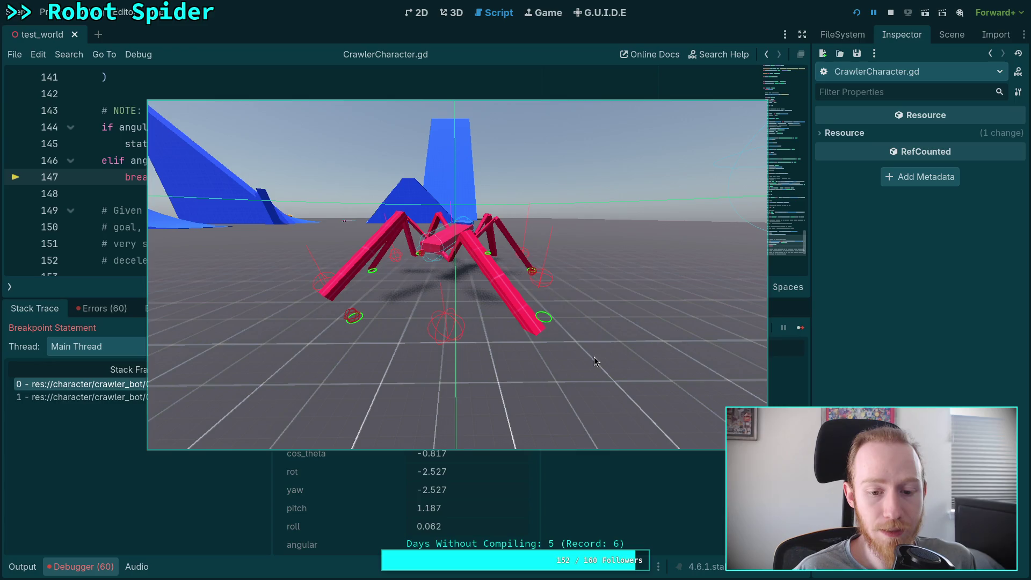
mouse_move(598, 354)
left_mouse_down()
mouse_move(603, 311)
mouse_move(613, 342)
left_mouse_up()
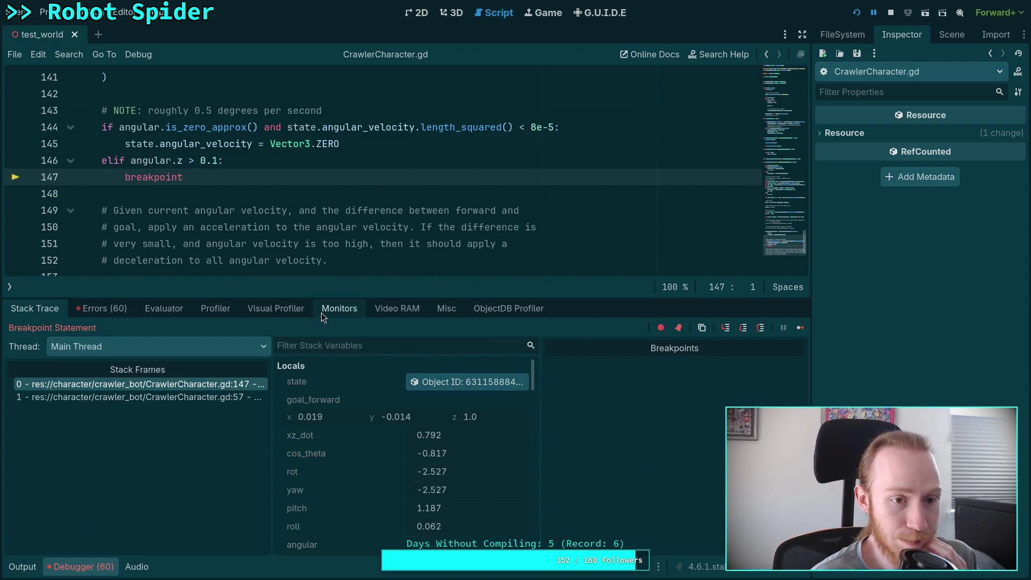
Scroll up to the pitch calculation, highlight every use of pitch, then stop debugging.
scroll(319, 195, "up", 3)
scroll(319, 194, "up", 6)
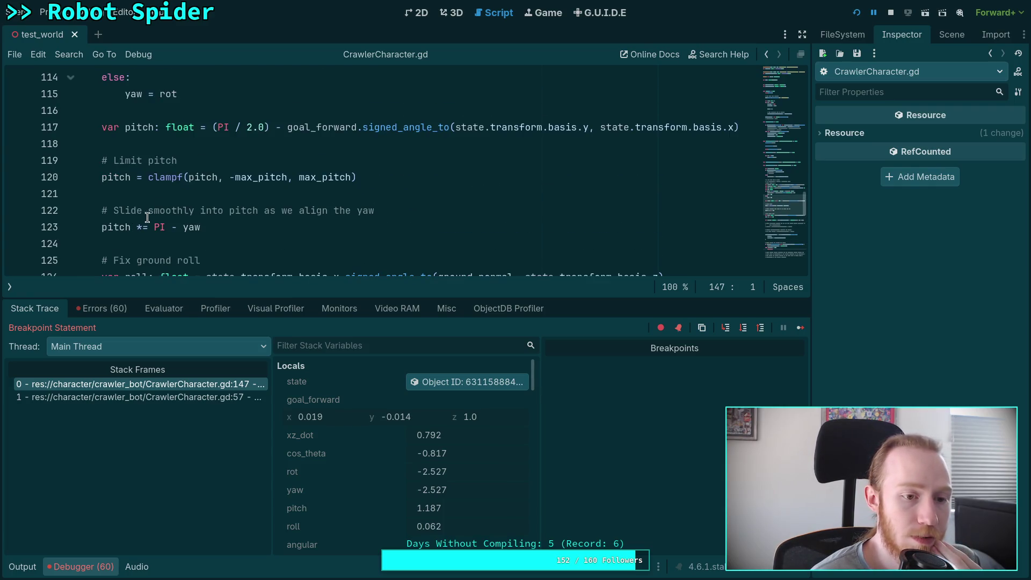
double_click(129, 177)
scroll(290, 212, "up", 2)
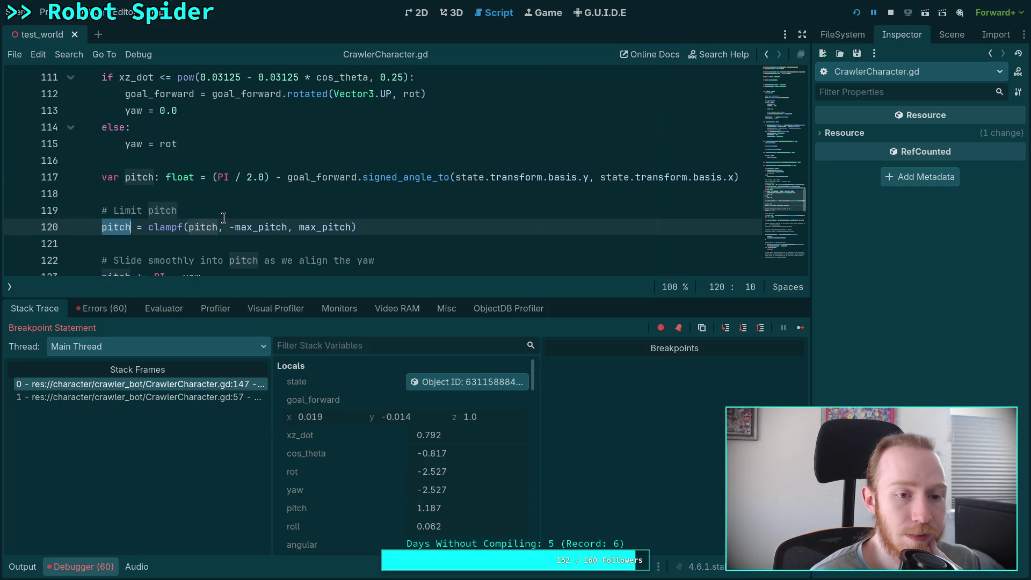
scroll(463, 266, "down", 1)
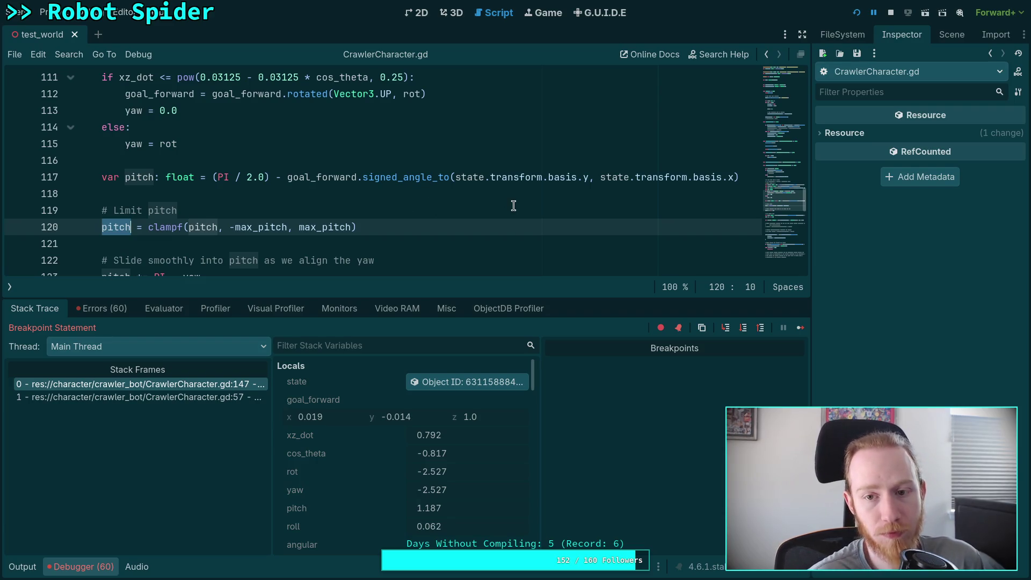
left_click(890, 13)
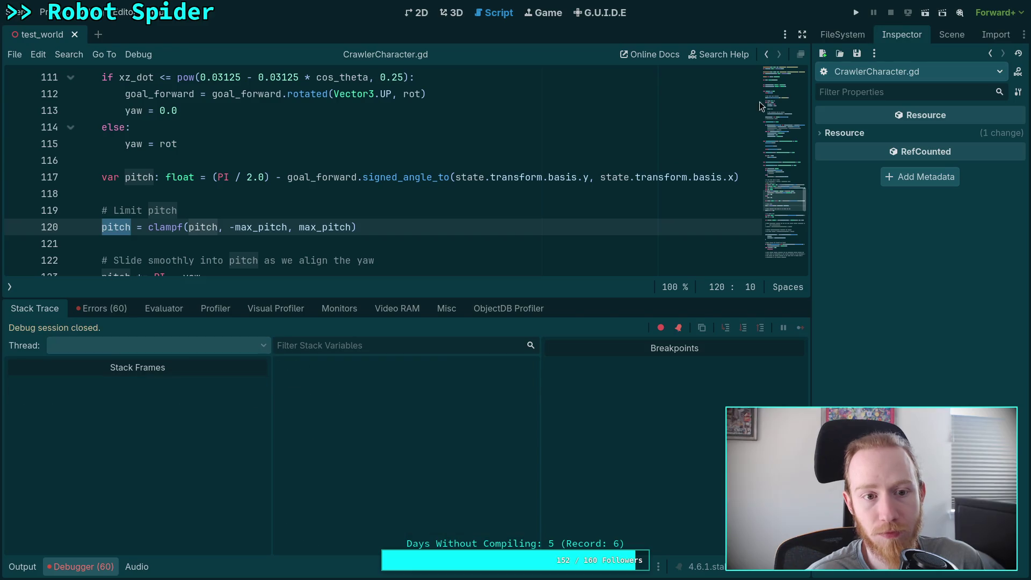
Move the (PI / 2.0) offset out of the pitch declaration into 'pitch = (PI / 2.0) - pitch'.
left_click(476, 165)
left_click_drag(284, 179, 212, 179)
key("BackSpace")
left_click(695, 172)
key("Return")
type("pitch ")
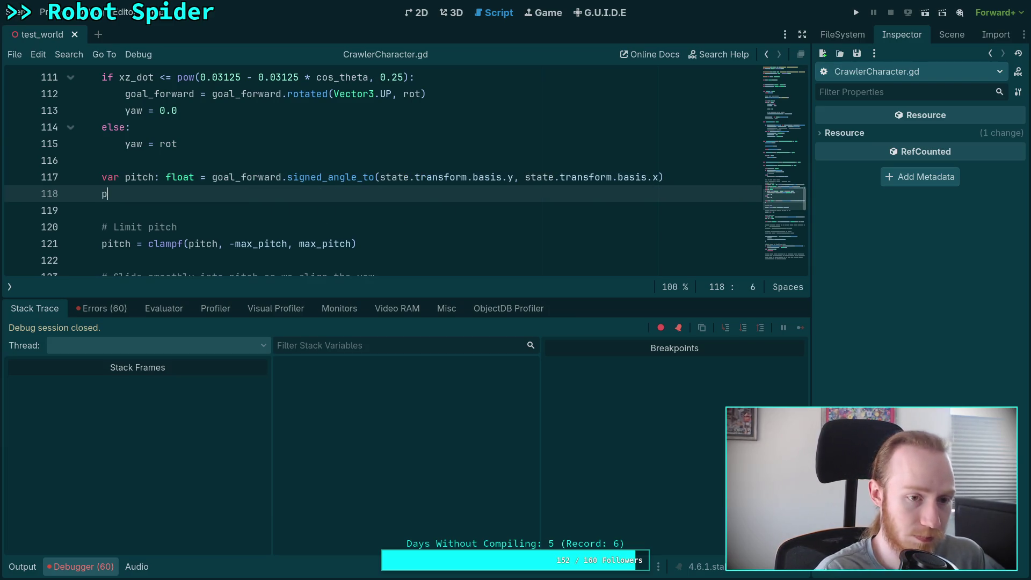
type("= ")
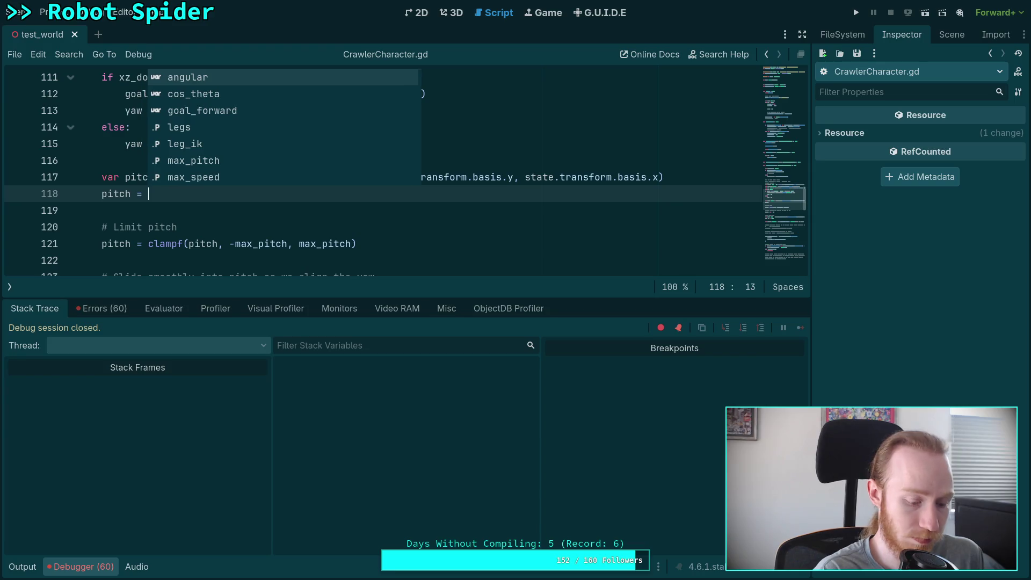
type("(PI / 2.0) - pitch")
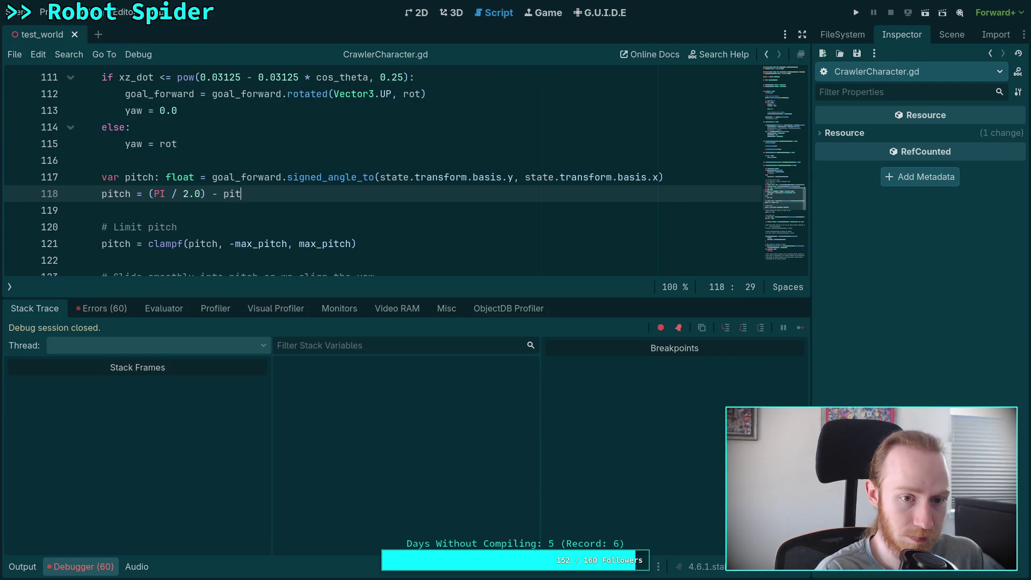
key("Up")
key("Escape")
key("Up")
key("End")
key("Return")
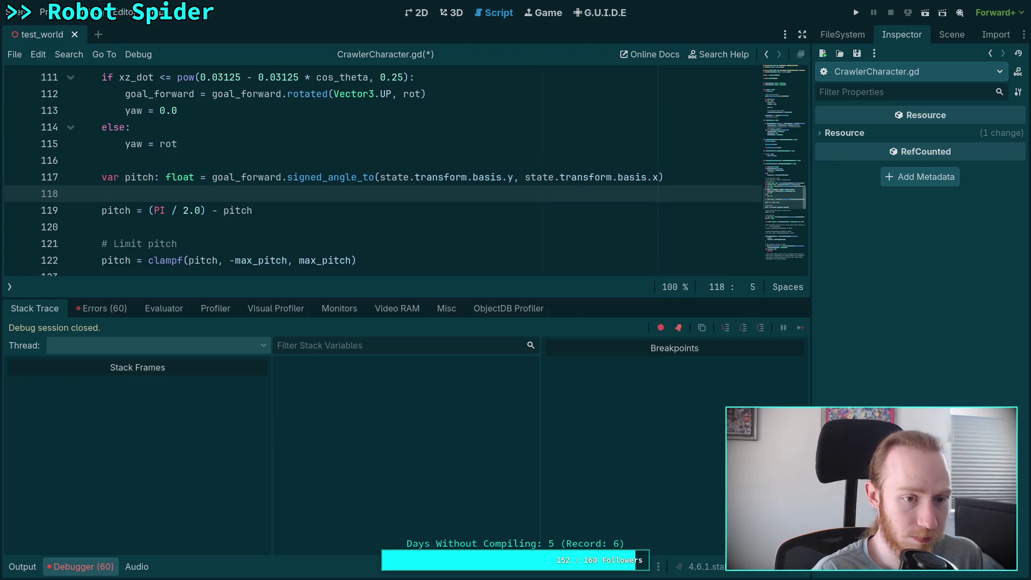
key("BackSpace")
key("Down")
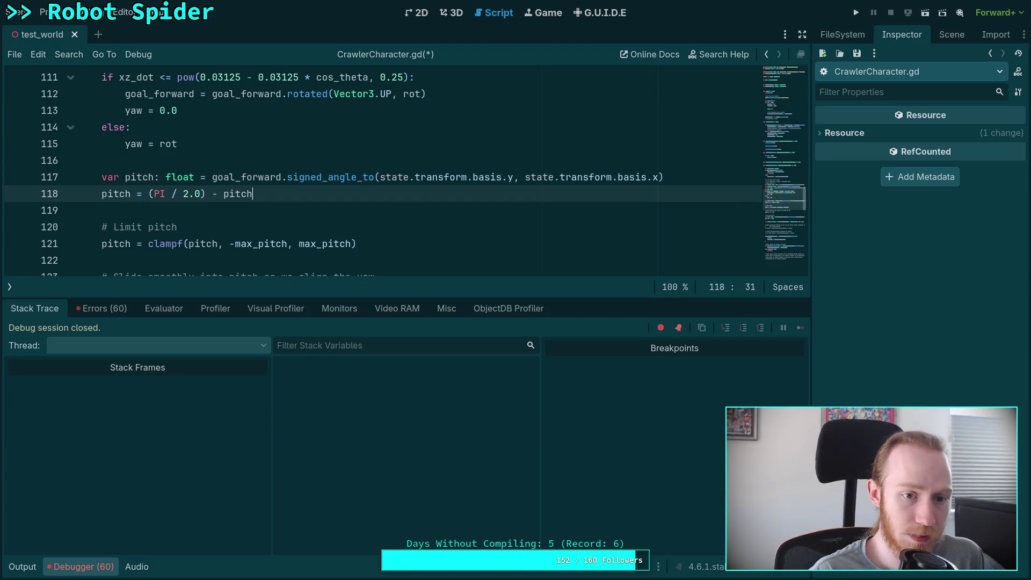
key("End")
key("Return")
Add 'if pitch > 0.1:' with a breakpoint below the pitch adjustment.
type("if pit")
key("Return")
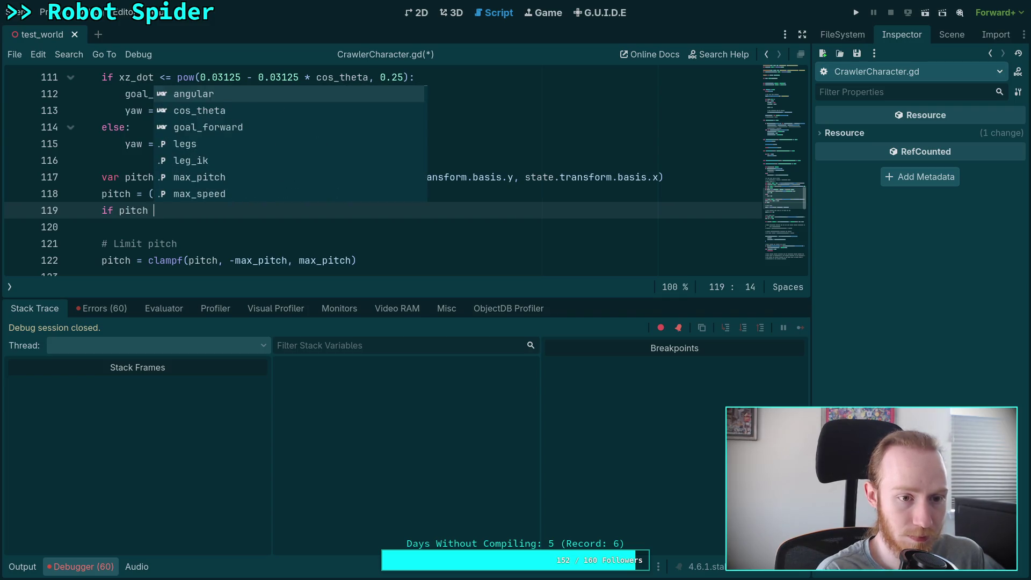
type("> 0.")
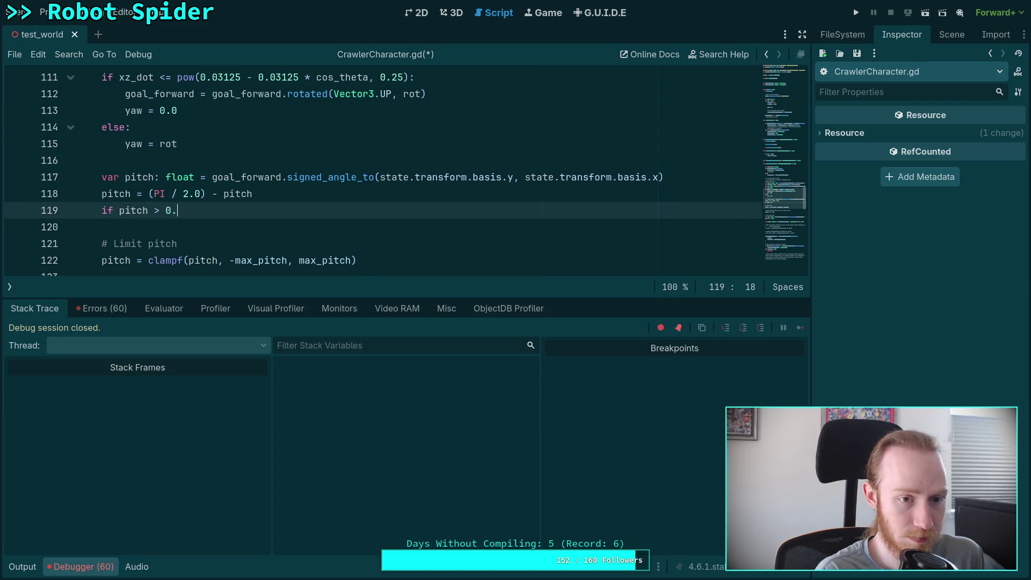
type("1:")
key("Return")
type("break")
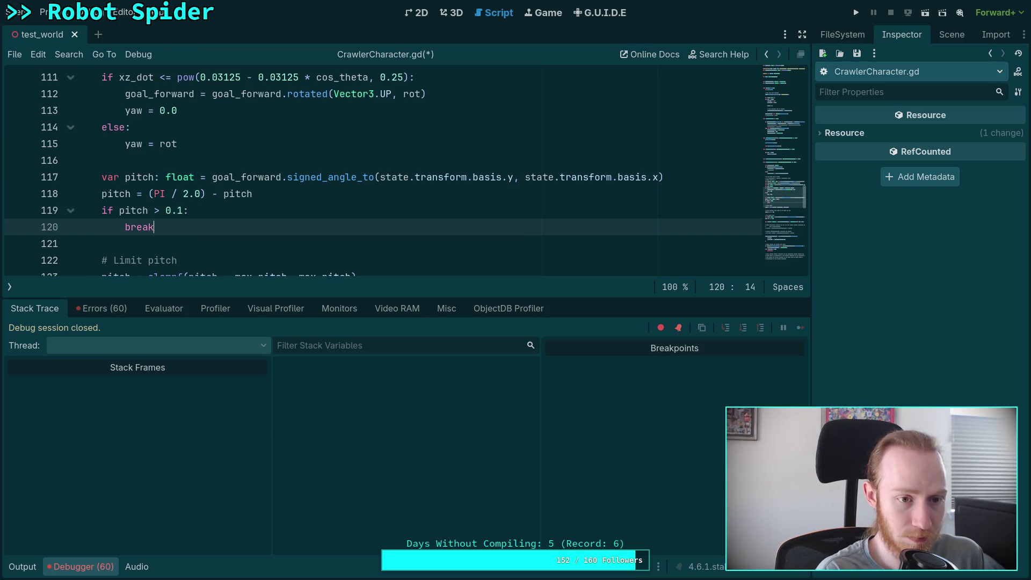
type("point")
Delete the old angular.z breakpoint lines and save the script.
scroll(679, 161, "down", 10)
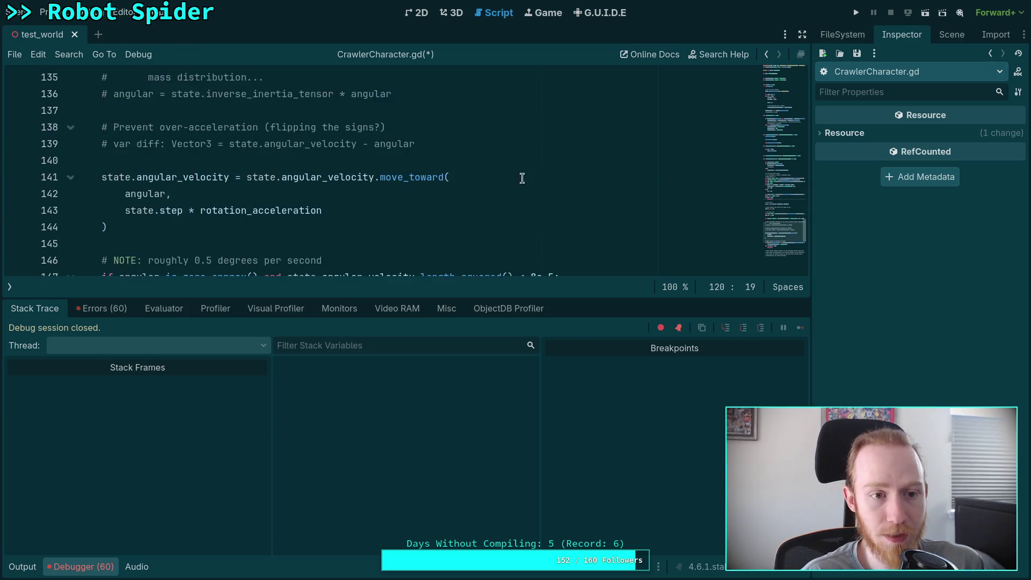
left_click(259, 179)
key("BackSpace")
key("BackSpace")
key("BackSpace")
key("ctrl+s")
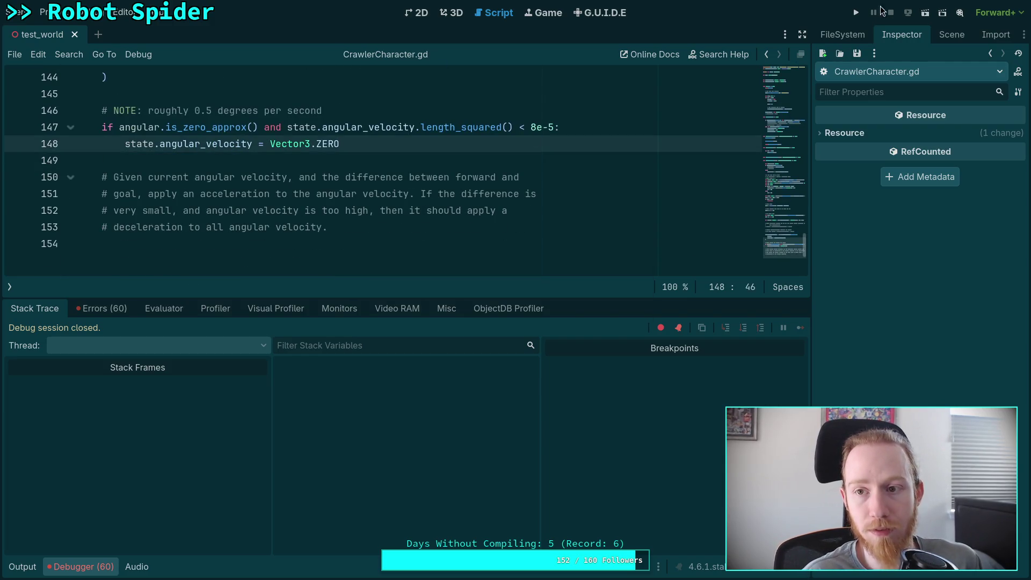
Run the project with F5 and orbit the 3D view around the spider.
key("F5")
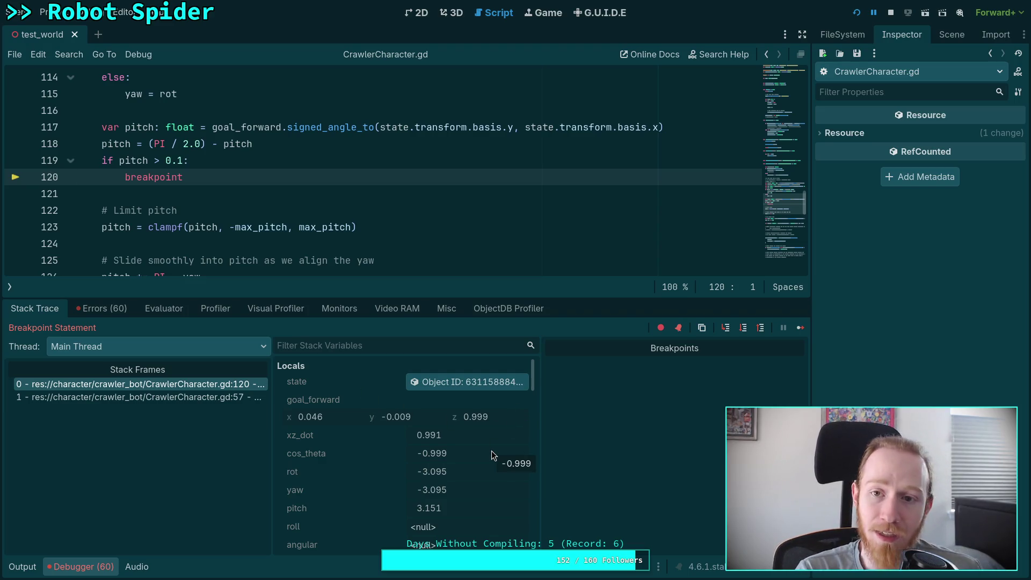
left_click(451, 12)
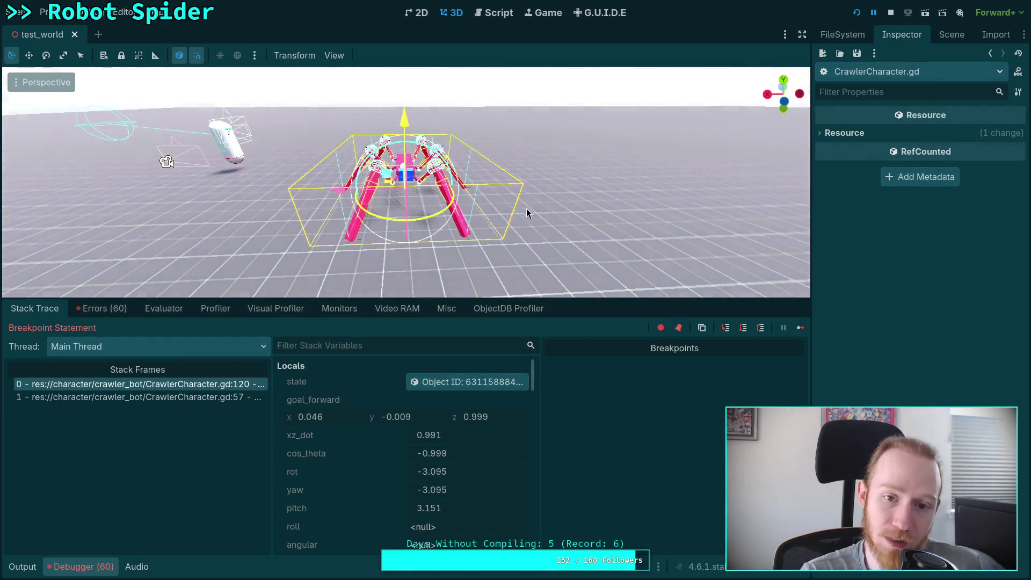
scroll(404, 228, "up", 4)
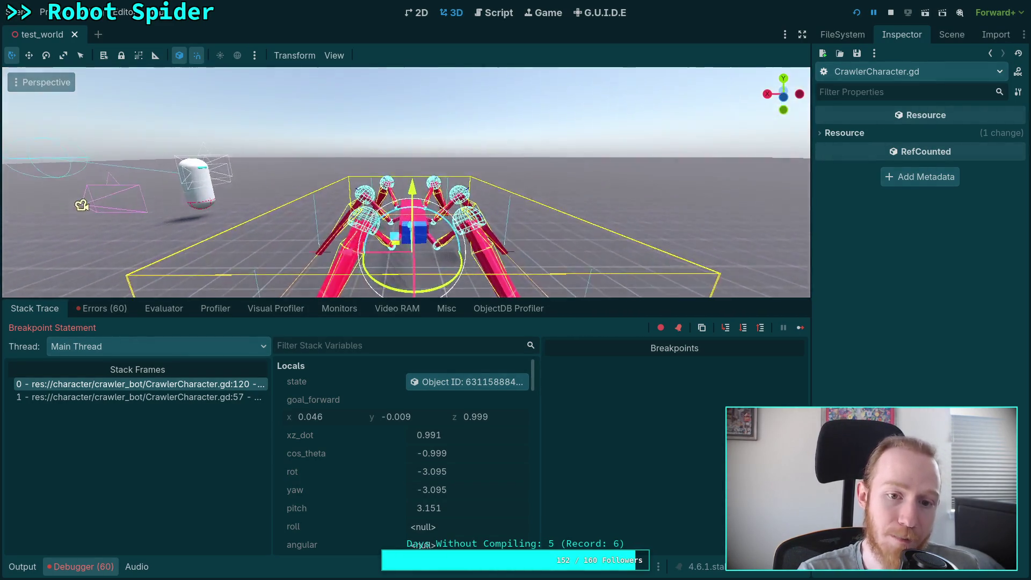
left_click_drag(405, 228, 385, 166)
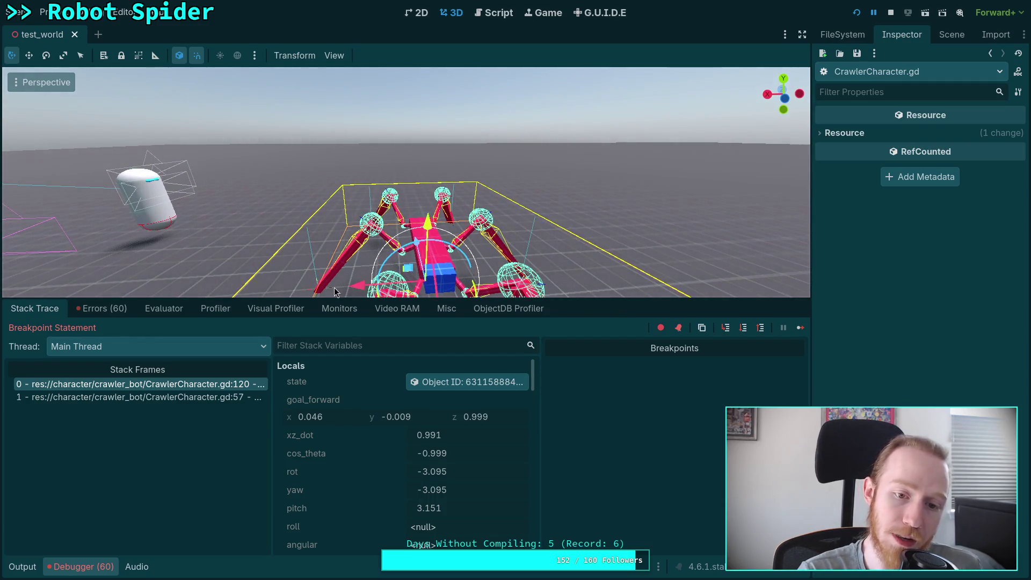
Compare the (PI / 2.0) term on line 118 against the 3D scene at pitch 3.151.
left_click(485, 13)
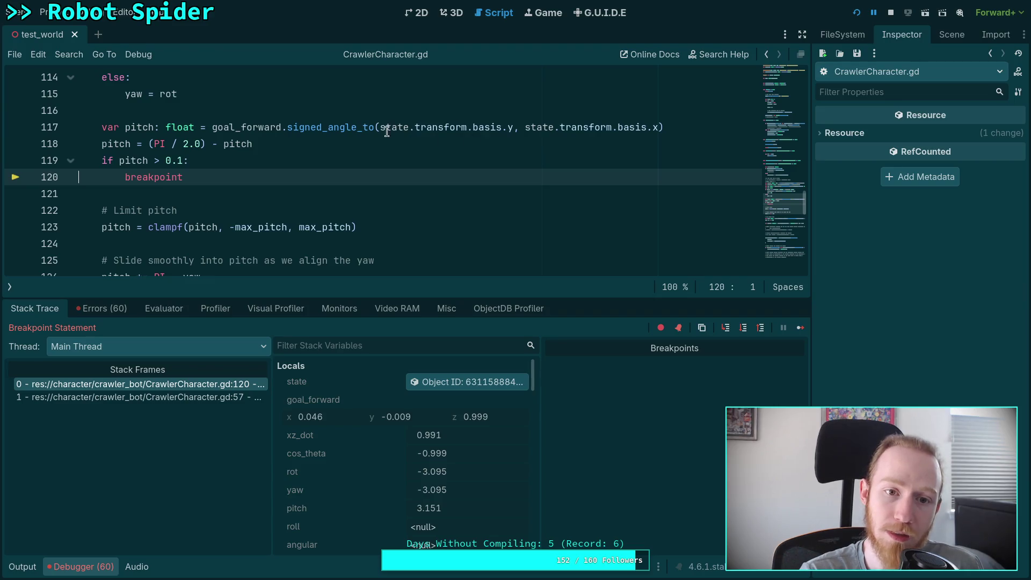
left_click(455, 13)
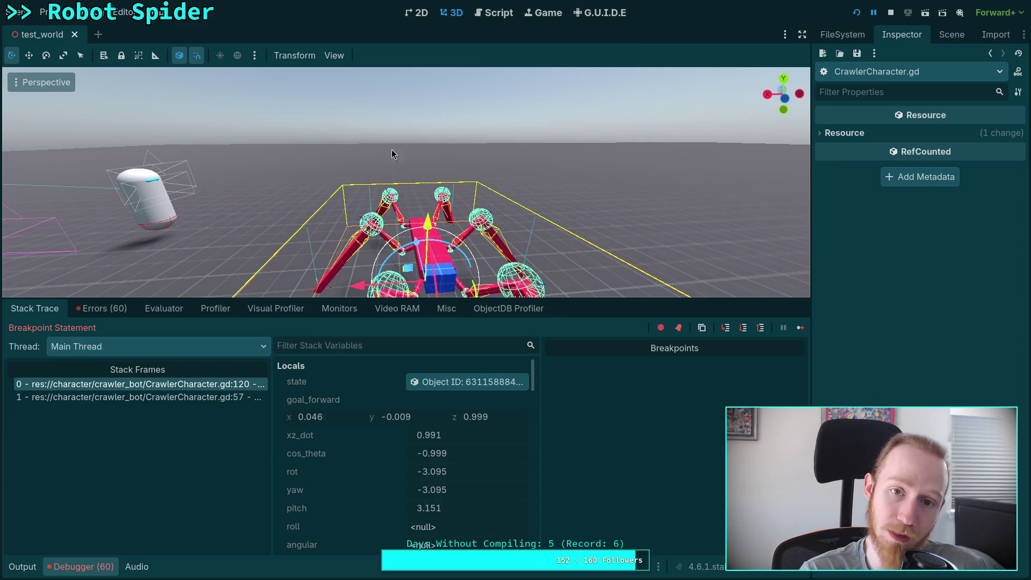
left_click(478, 12)
left_click_drag(147, 144, 206, 145)
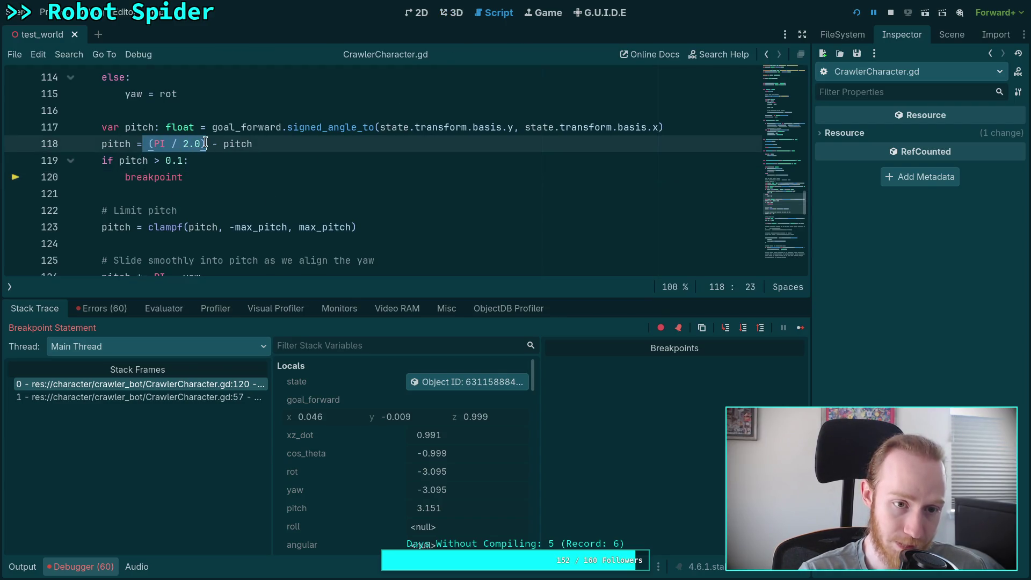
left_click(453, 12)
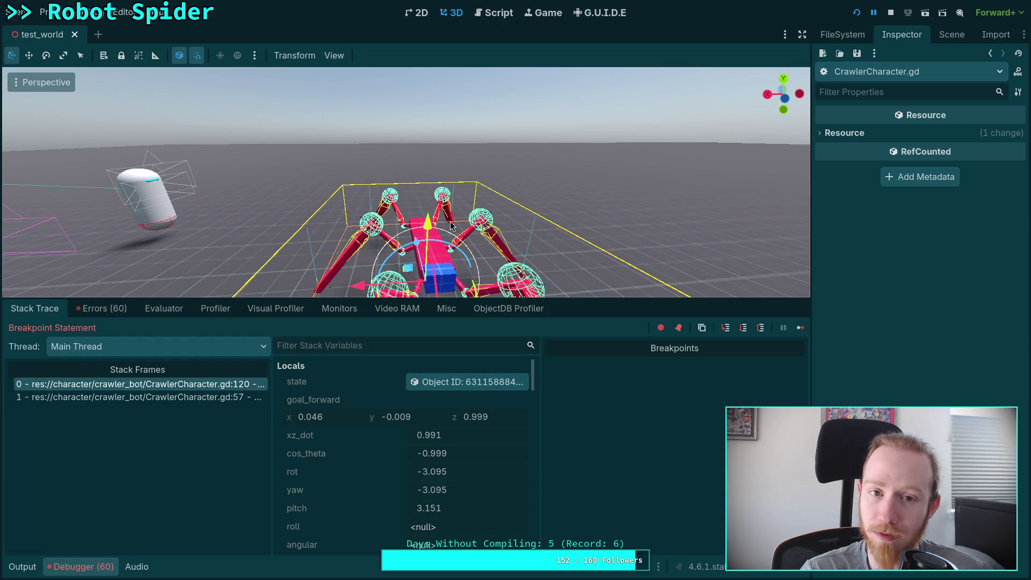
left_click(479, 17)
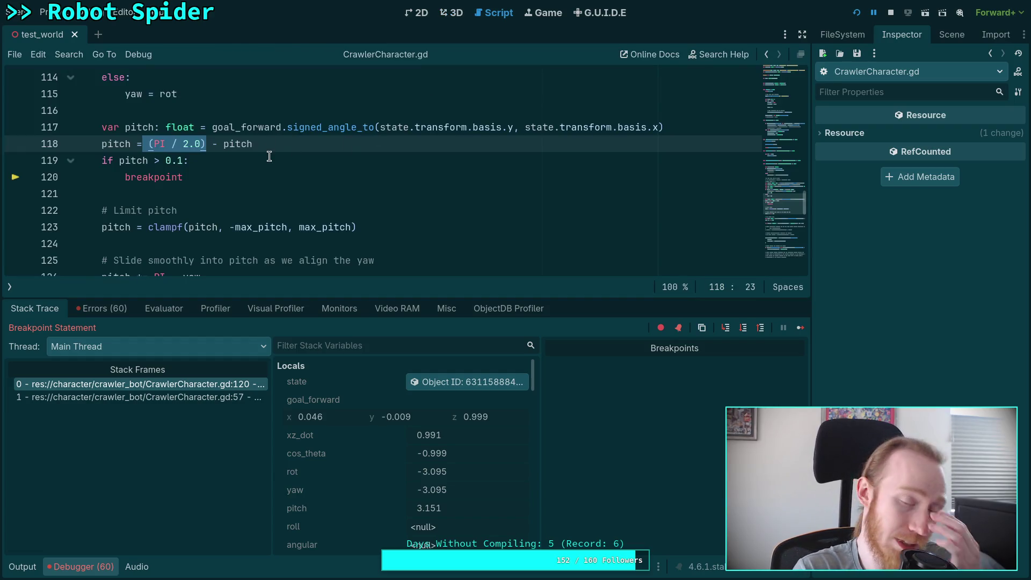
left_click(220, 145)
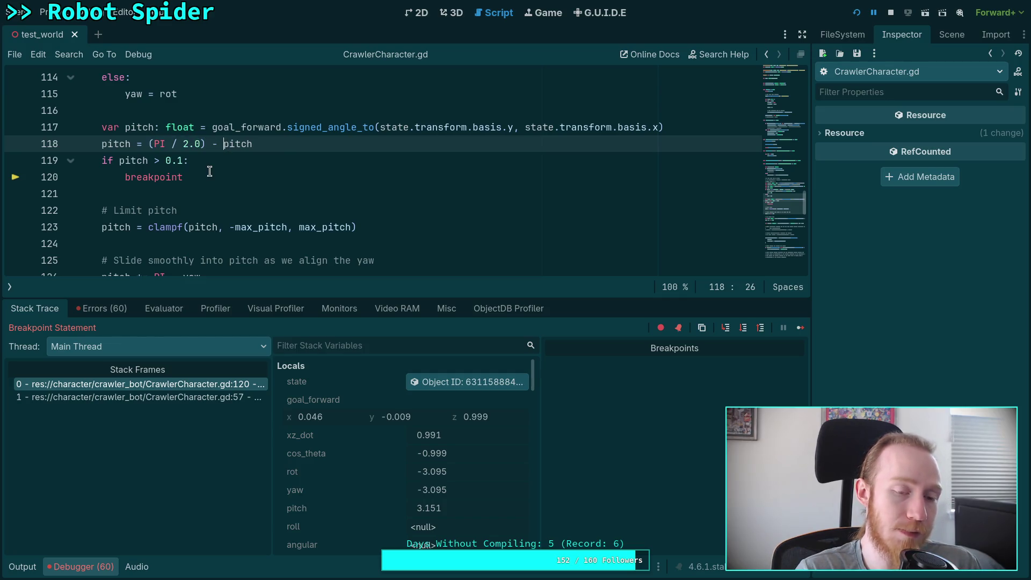
Delete the 'pitch = (PI / 2.0) - pitch' reassignment on line 118.
left_click_drag(125, 177, 101, 148)
left_click(204, 143)
key("End")
key("shift+Home")
key("shift+Home")
key("BackSpace")
key("BackSpace")
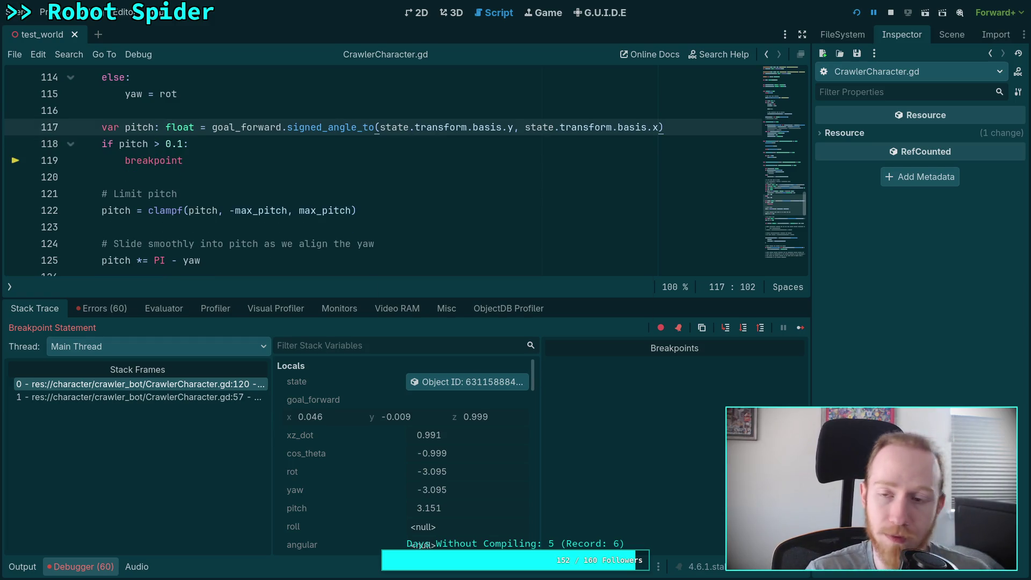
Rerun the game to check pitch reads 1.571, stop it, and launch it again.
left_click(857, 14)
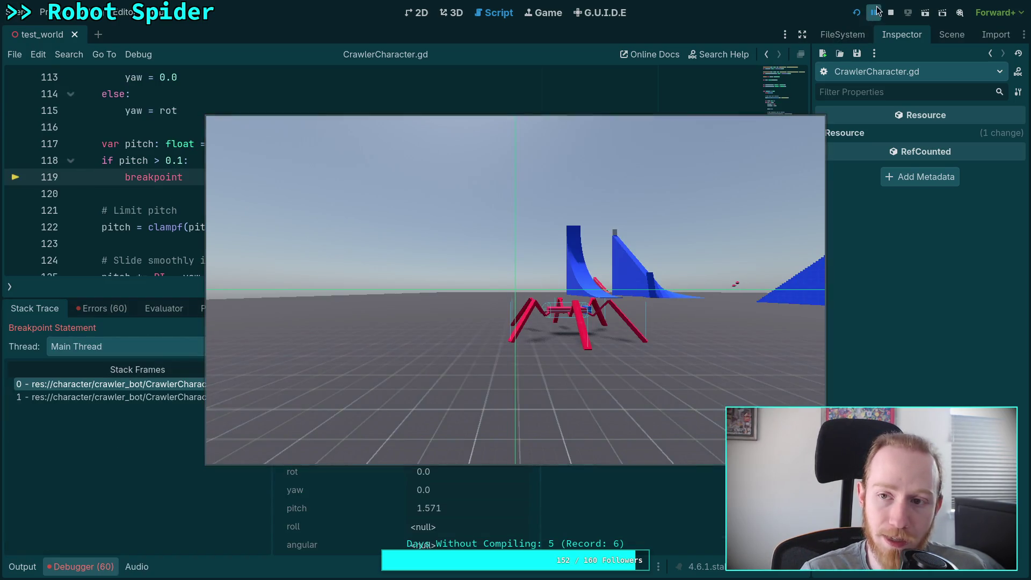
left_click_drag(584, 322, 505, 228)
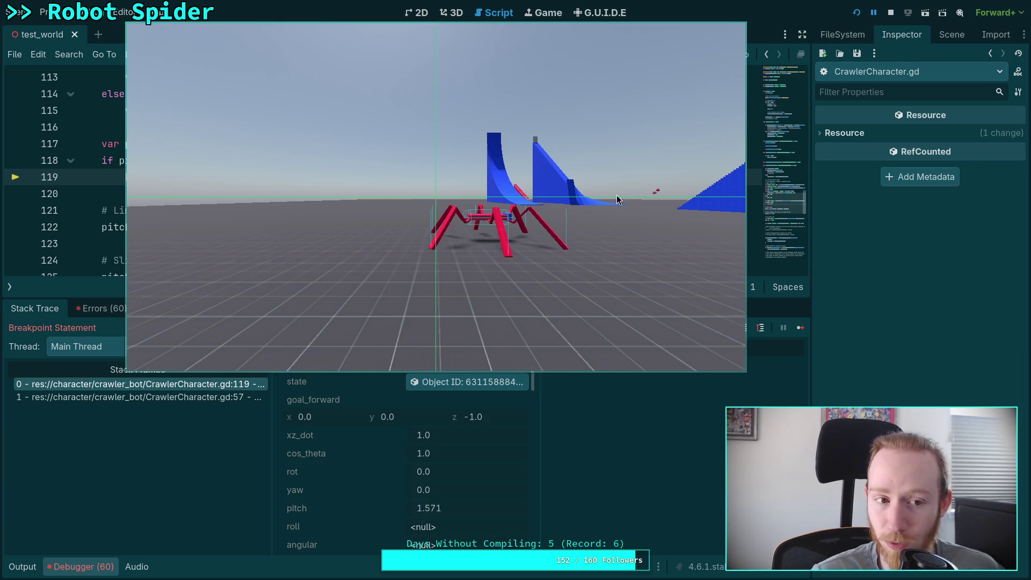
left_click(890, 12)
scroll(570, 191, "up", 1)
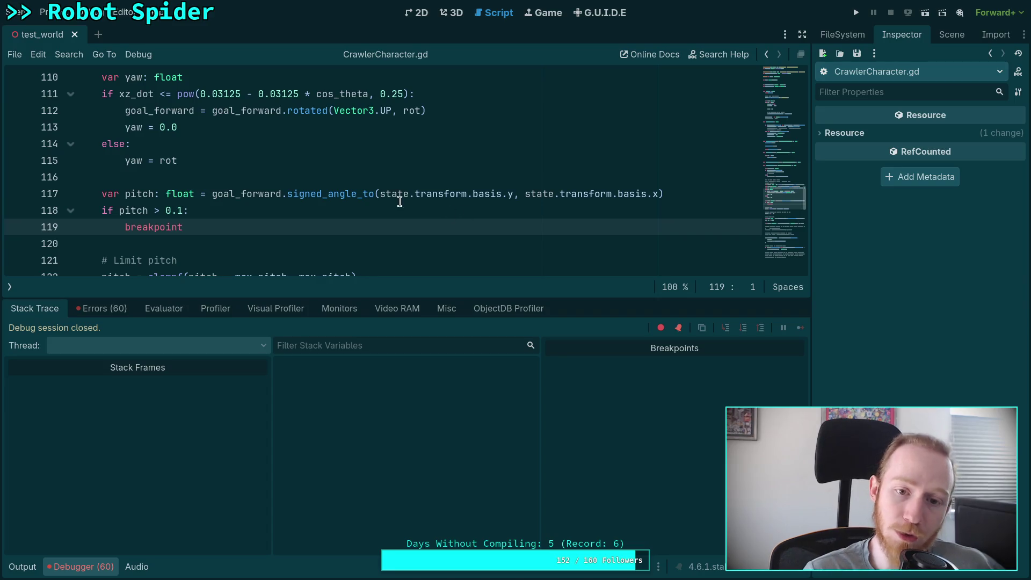
mouse_move(259, 196)
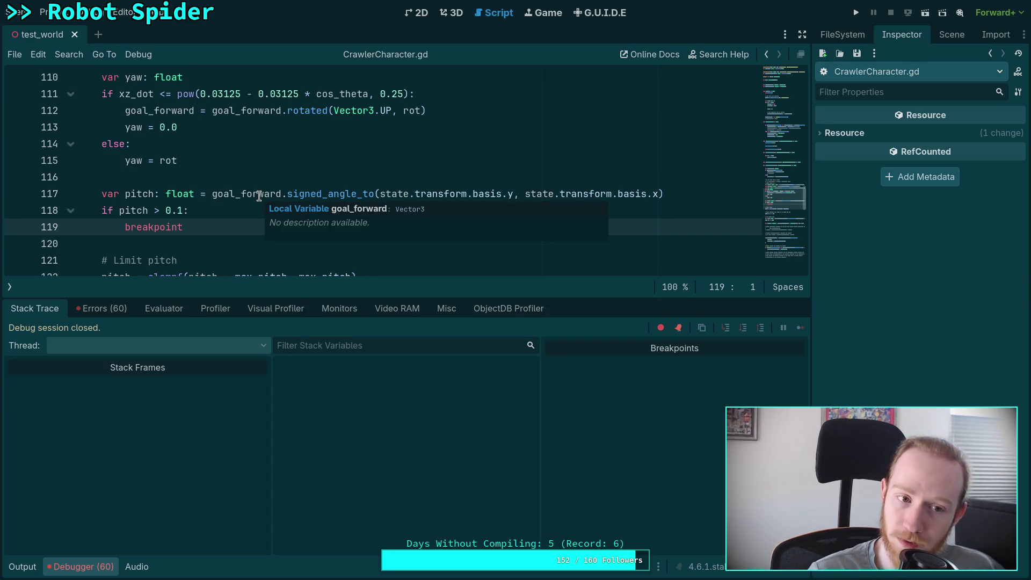
left_click(856, 12)
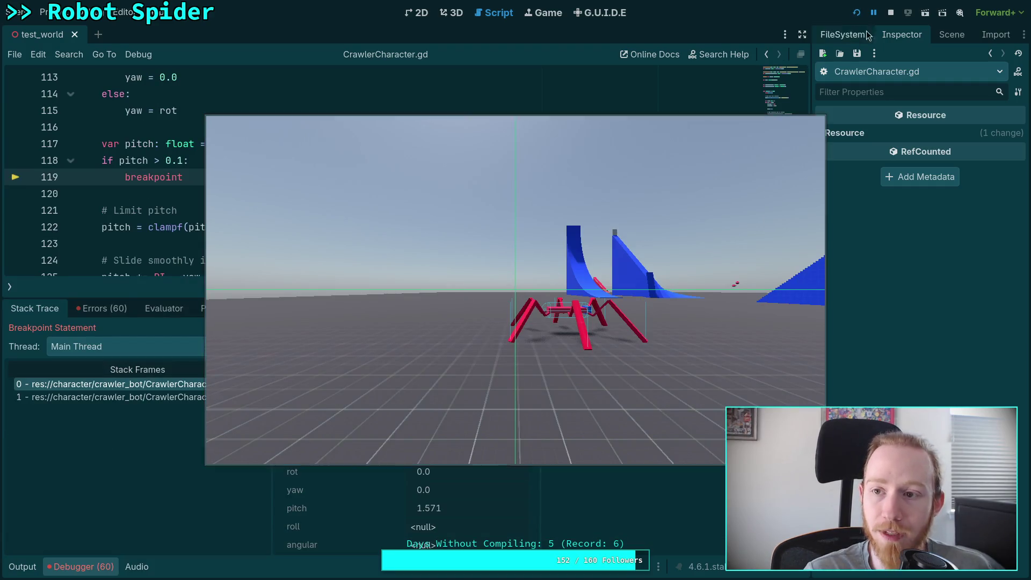
Stop the game and append a - (PI * 0.5) offset to the pitch computation.
key("F8")
left_click(666, 144)
key("Return")
type("pitch =")
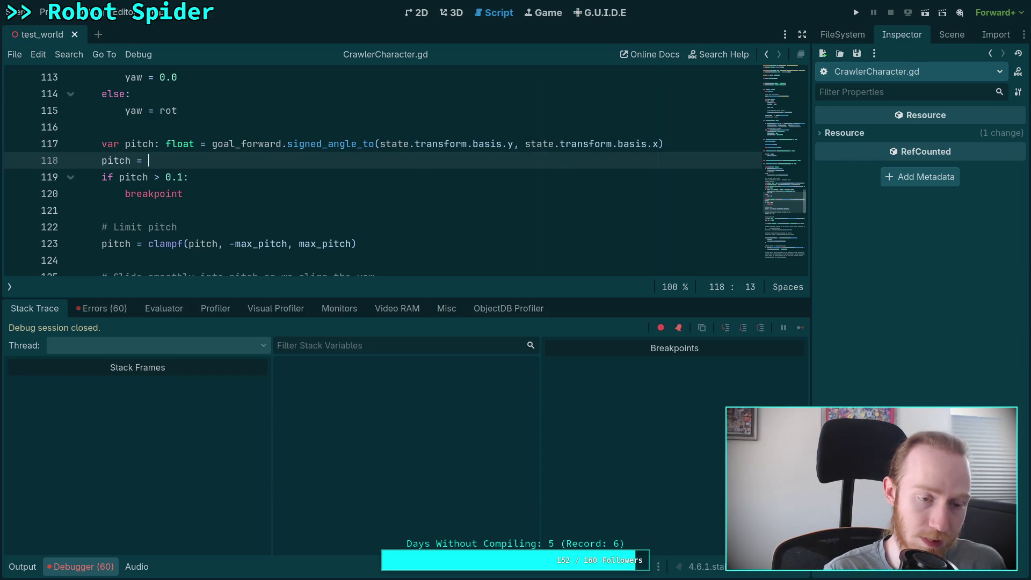
key("BackSpace")
key("BackSpace")
type("-=")
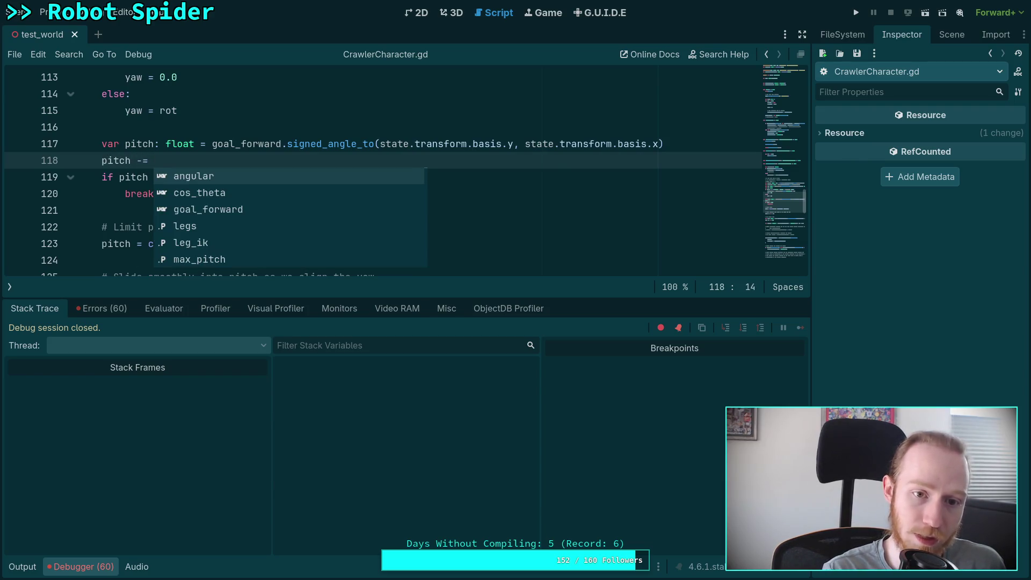
key("BackSpace")
key("BackSpace")
key("BackSpace")
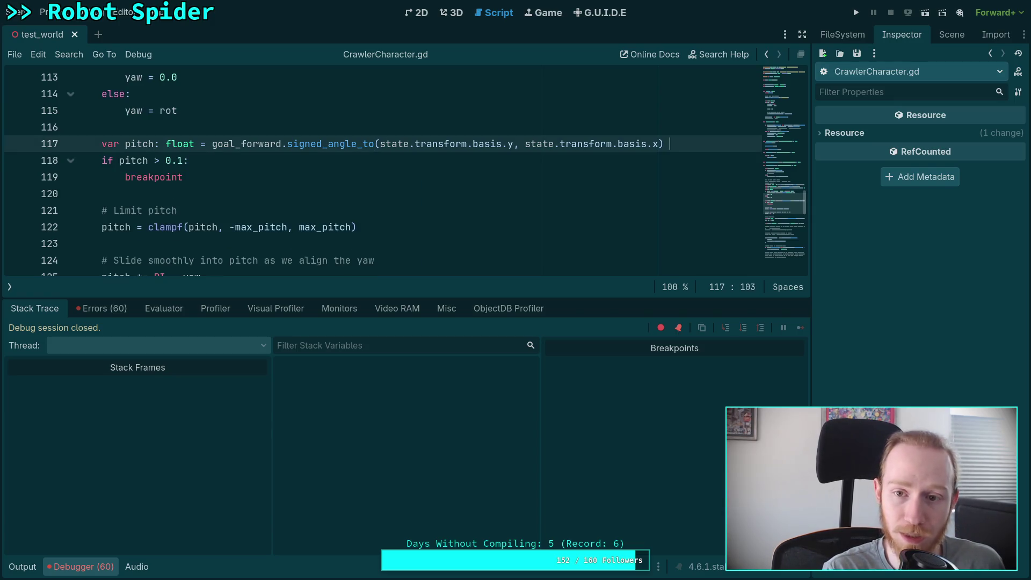
type("(PI *&")
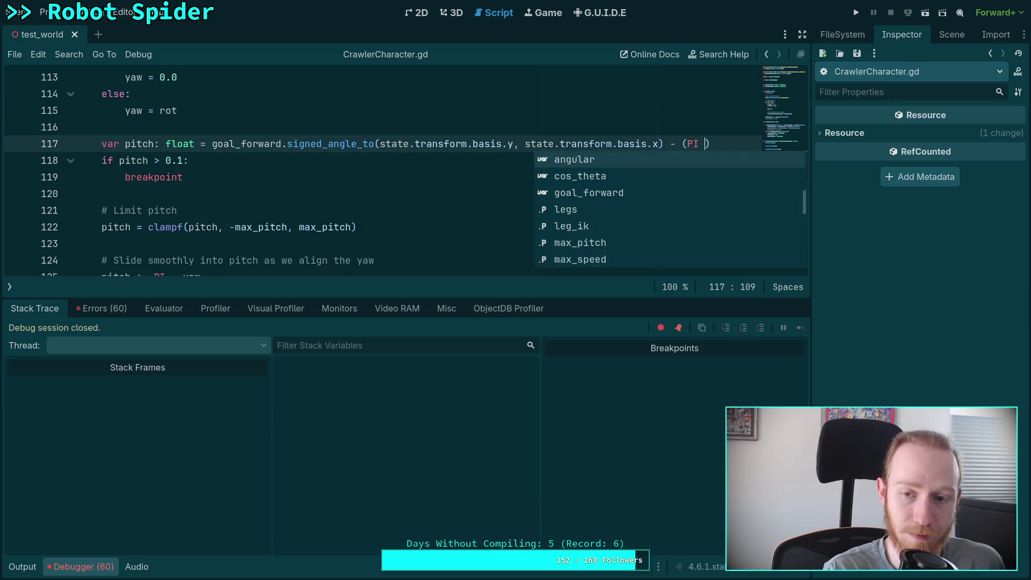
key("BackSpace")
key("BackSpace")
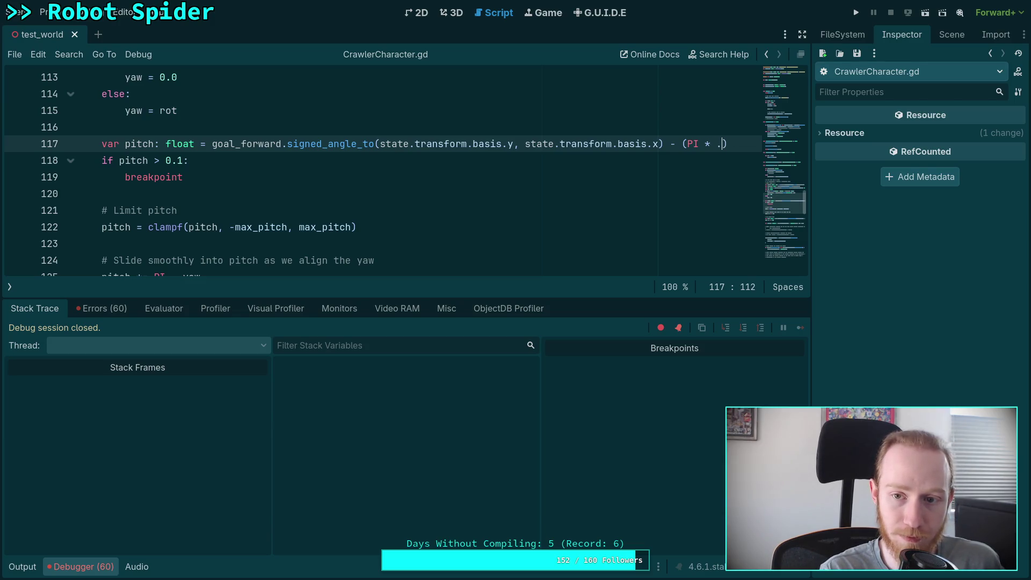
type("0.5)")
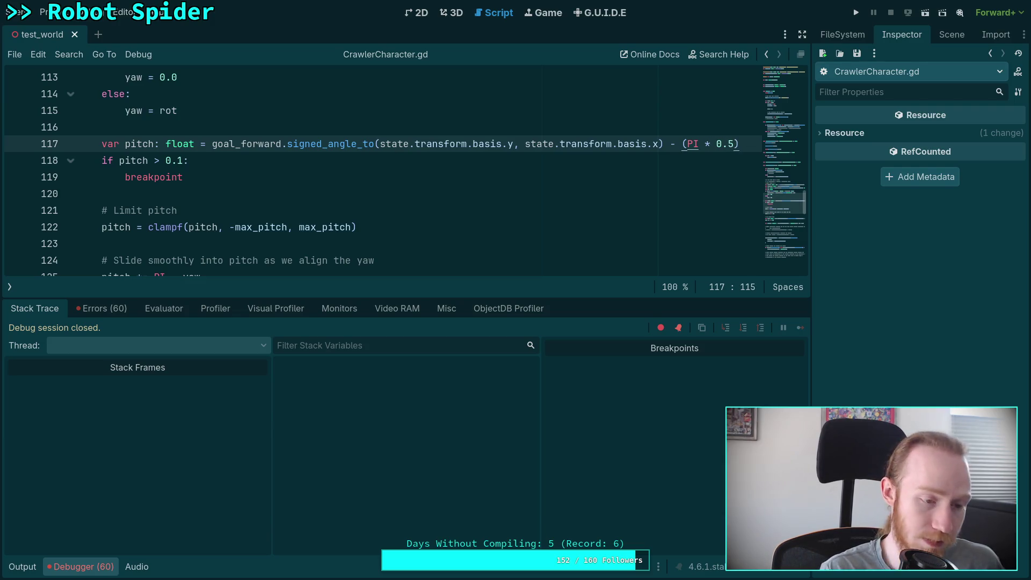
scroll(631, 175, "down", 5)
scroll(632, 175, "up", 6)
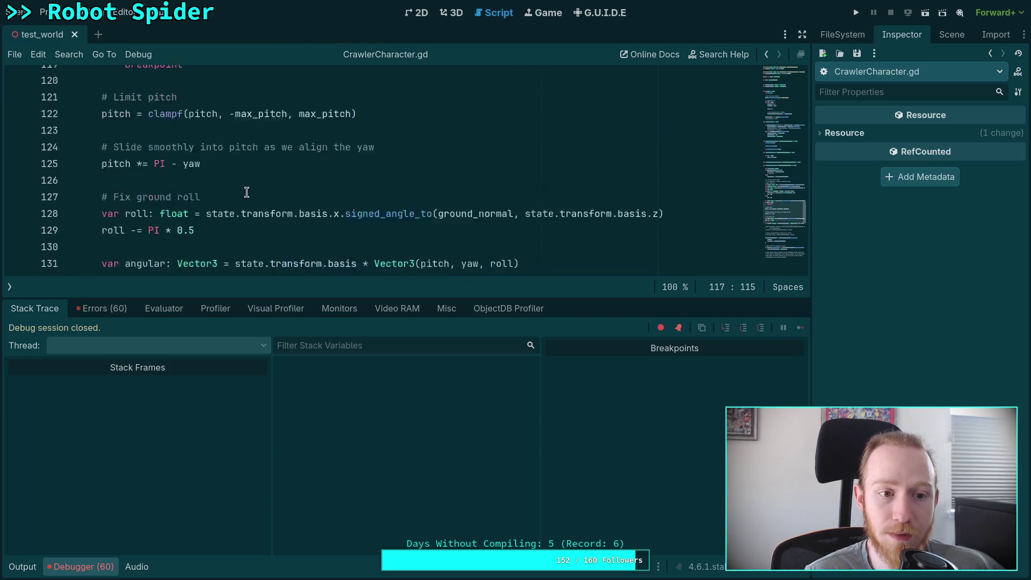
Move the offset onto its own line 118 as 'pitch -= PI * 0.5' and save.
left_click(668, 193)
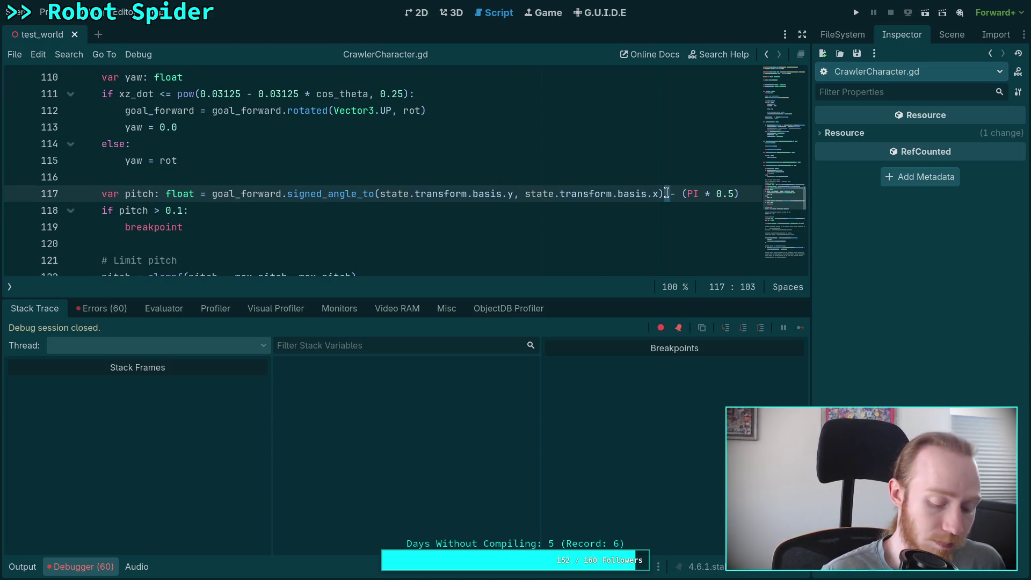
key("Return")
type("pitch -= (PI * 0.5")
key("Right")
type("=")
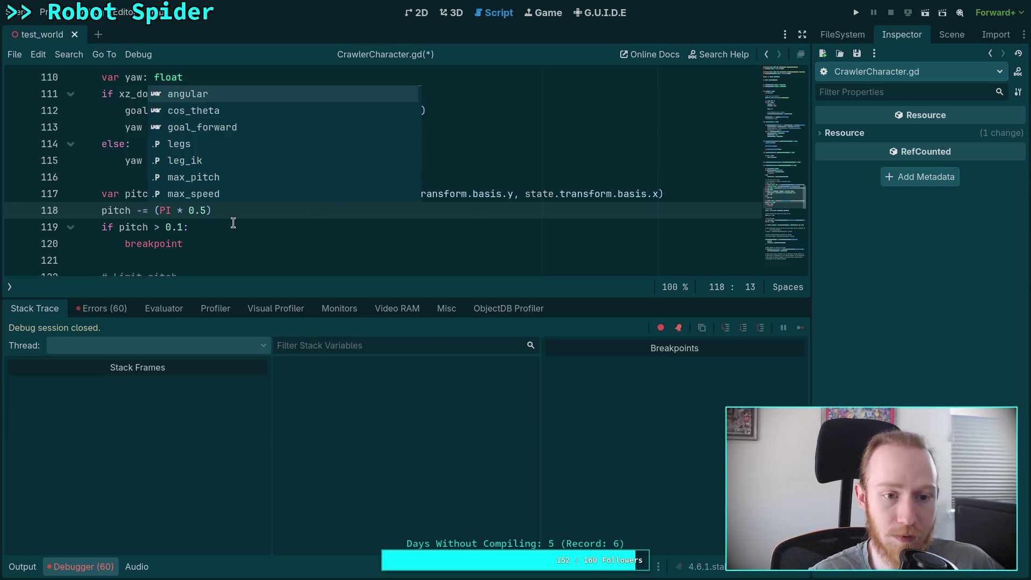
key("End")
key("BackSpace")
left_click(160, 211)
key("BackSpace")
scroll(268, 215, "down", 4)
scroll(333, 203, "up", 3)
scroll(361, 204, "up", 2)
key("ctrl+s")
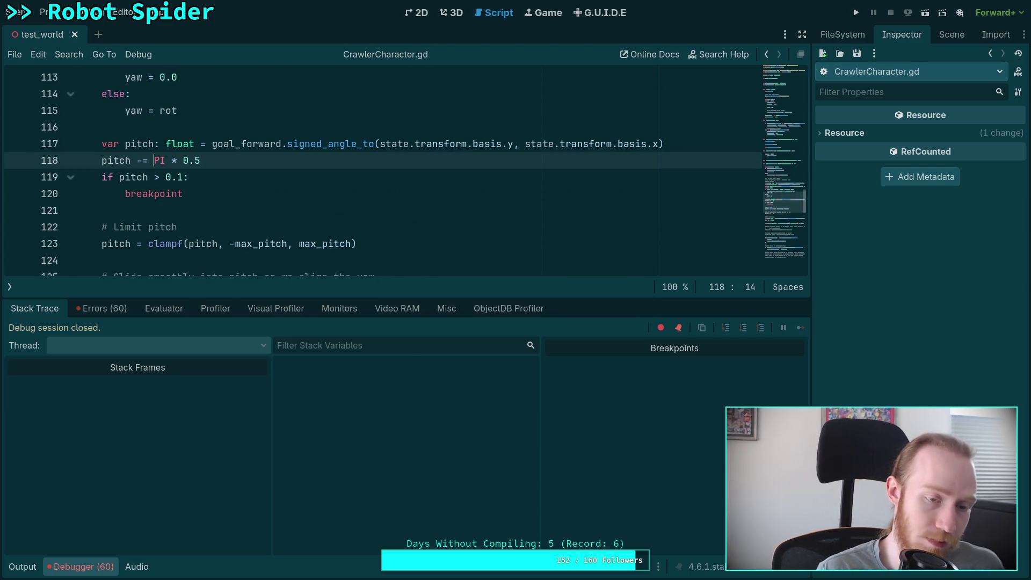
scroll(333, 140, "down", 4)
scroll(352, 127, "up", 5)
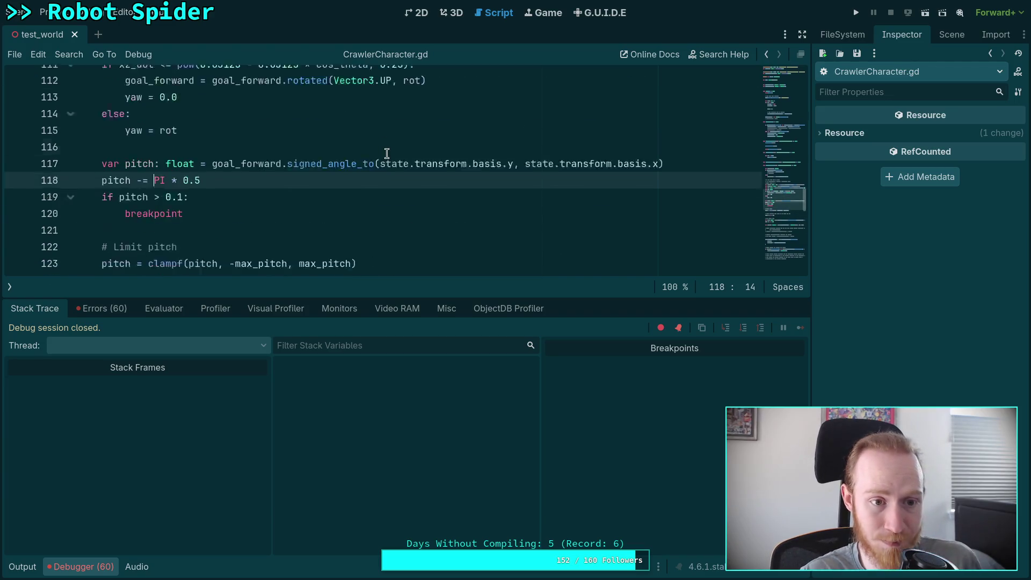
Run the game until it pauses at the pitch breakpoint (pitch 0.334), then stop it.
left_click(857, 18)
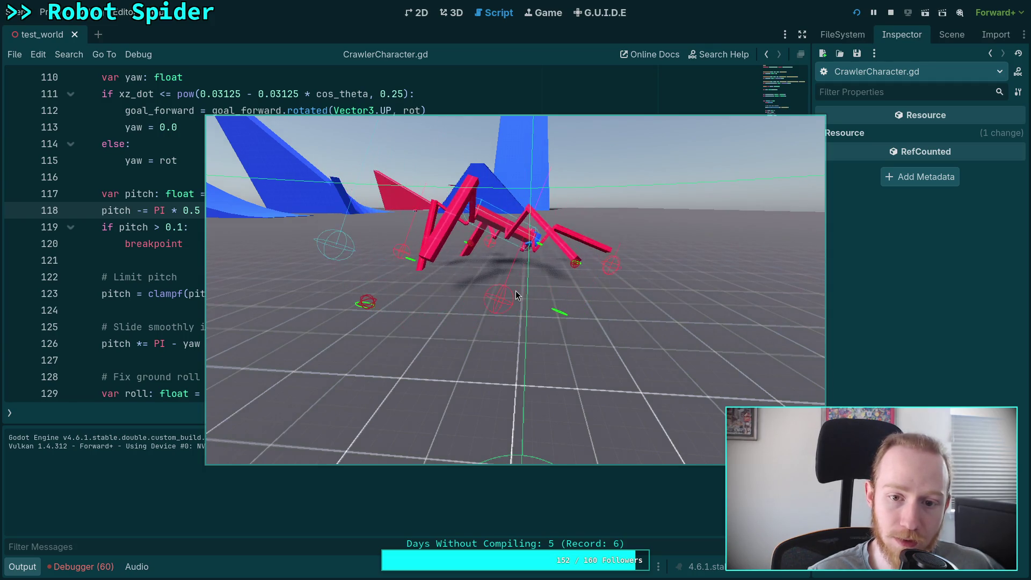
left_click_drag(624, 313, 571, 328)
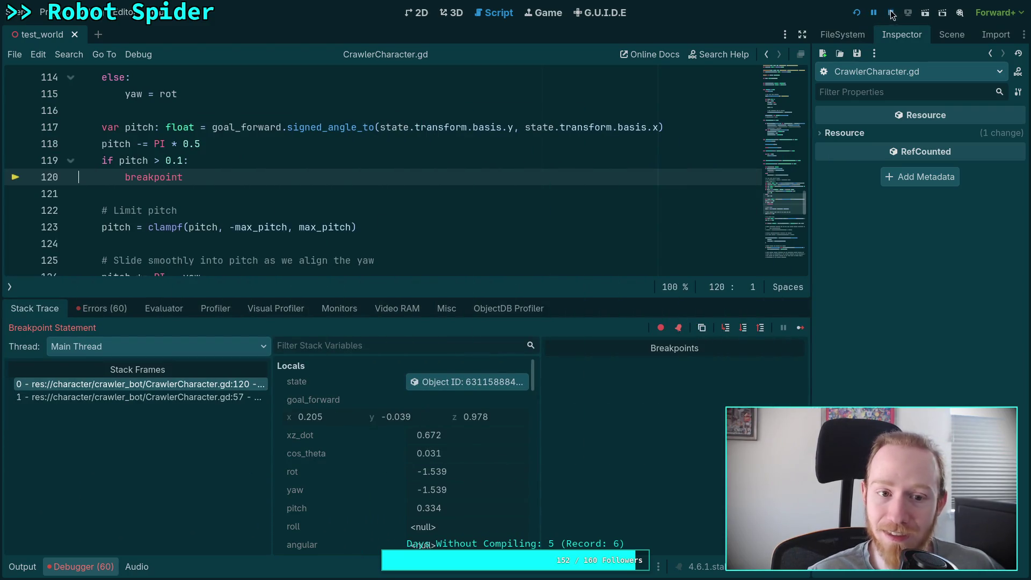
left_click(121, 164)
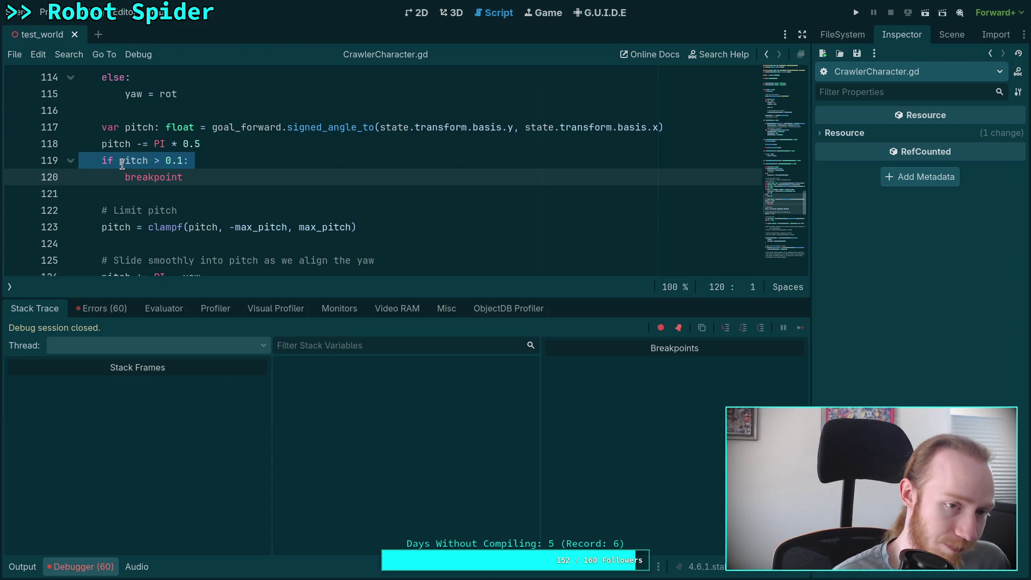
Change the breakpoint condition on line 119 to absf(pitch) > 0.1 and rerun the project.
double_click(121, 164)
type("absf(pit")
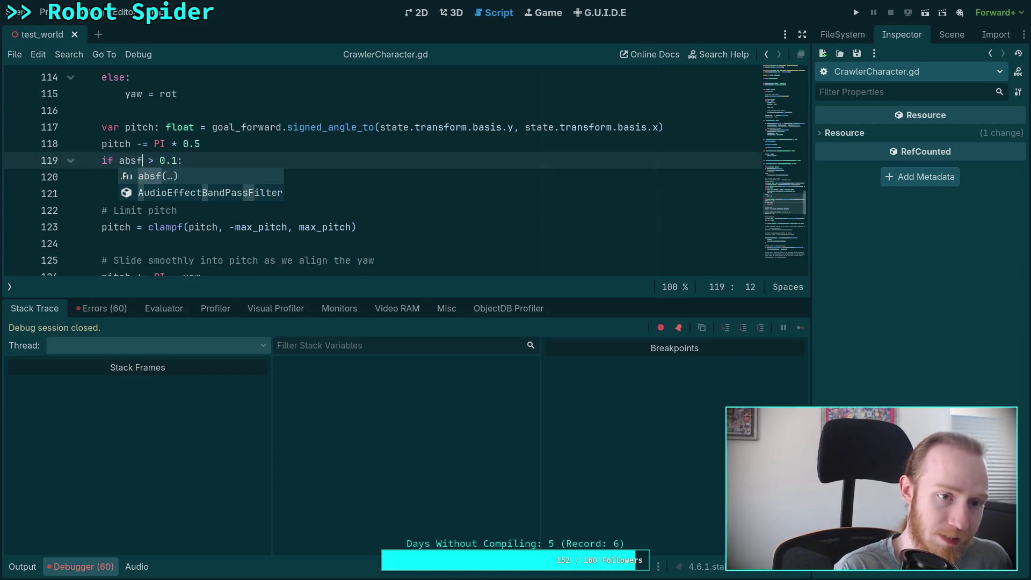
type("ch")
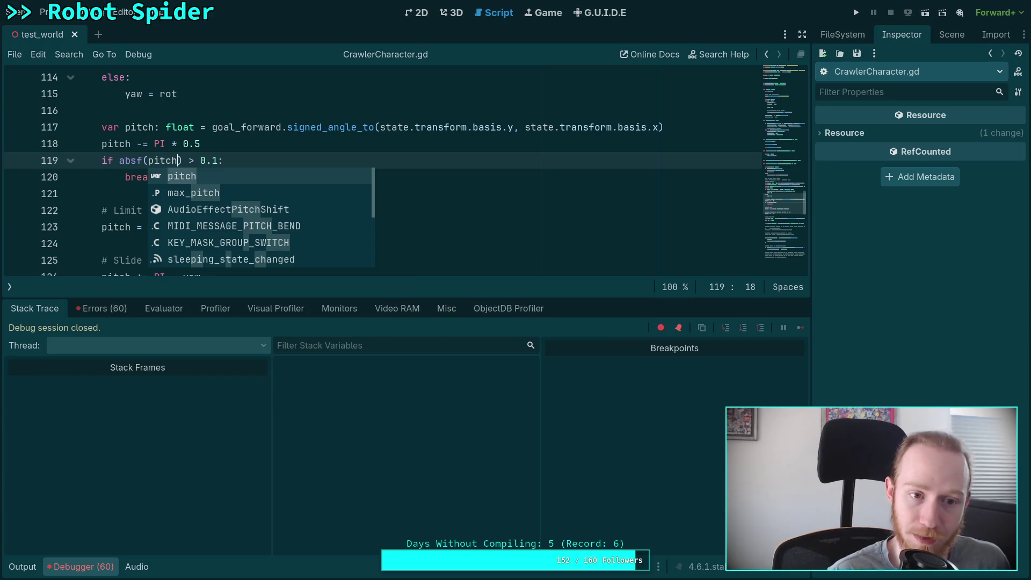
left_click(391, 127)
left_click(856, 12)
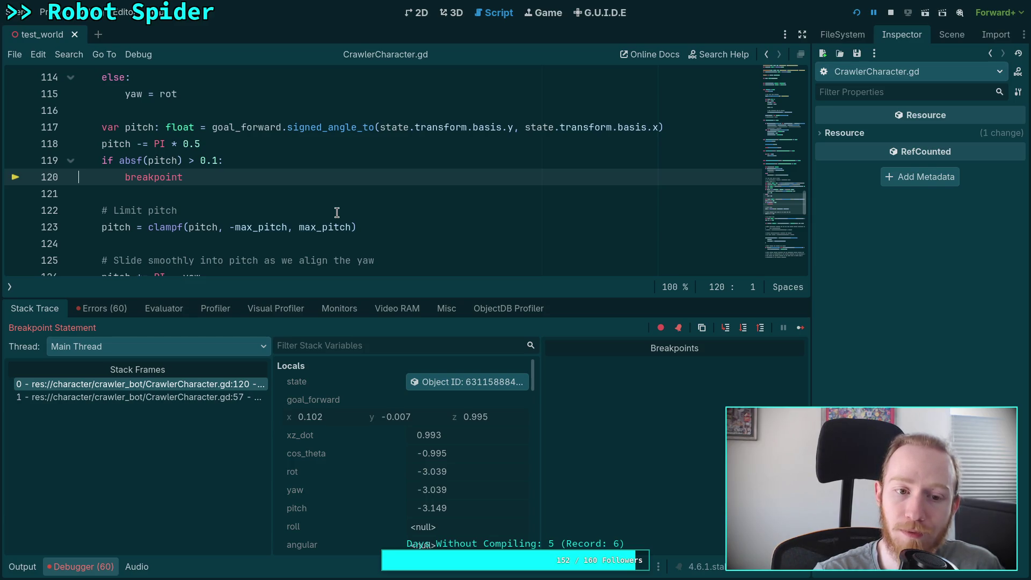
scroll(337, 212, "down", 1)
scroll(337, 212, "up", 1)
left_click_drag(159, 301, 164, 318)
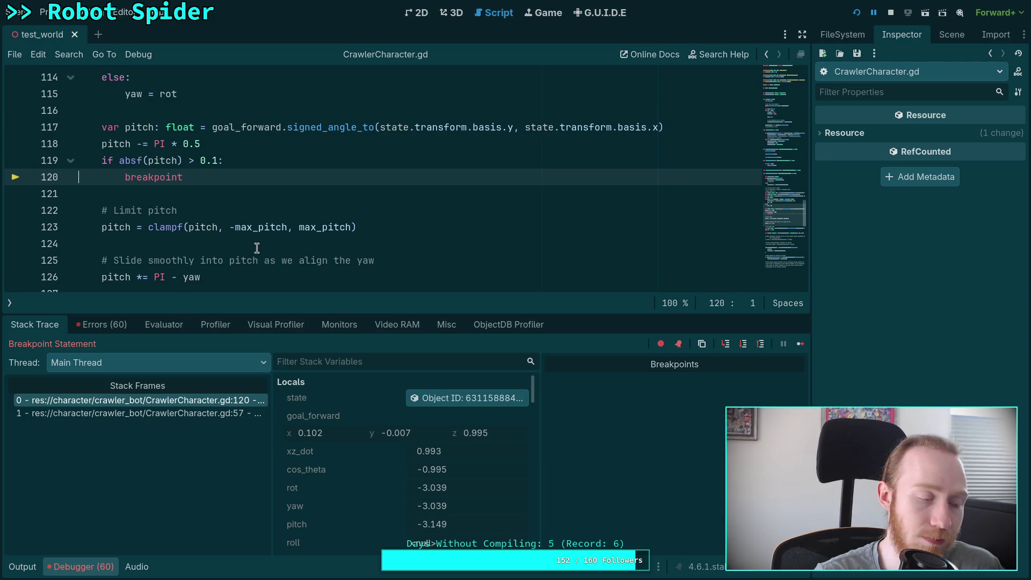
scroll(256, 248, "down", 1)
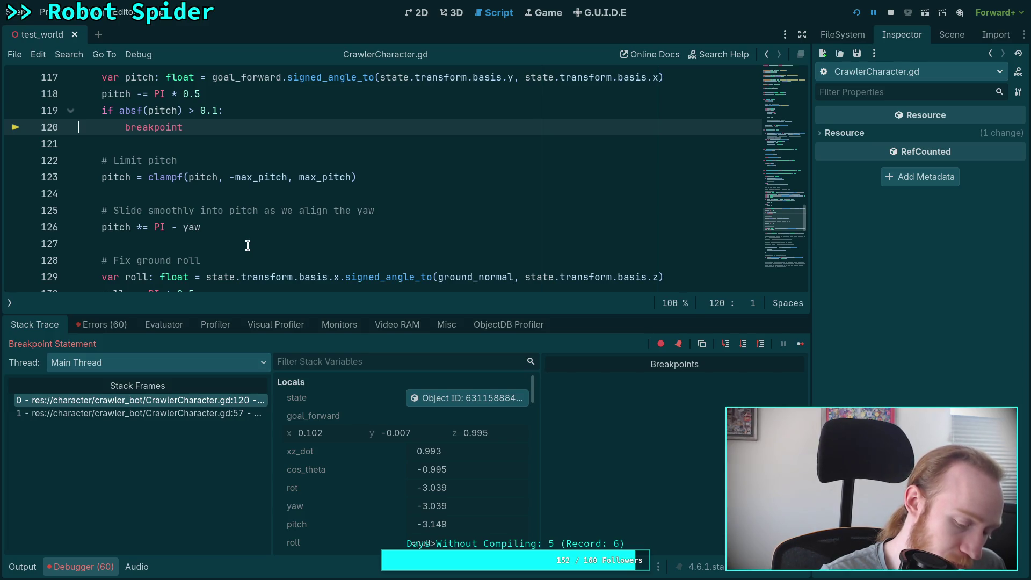
left_click(249, 243)
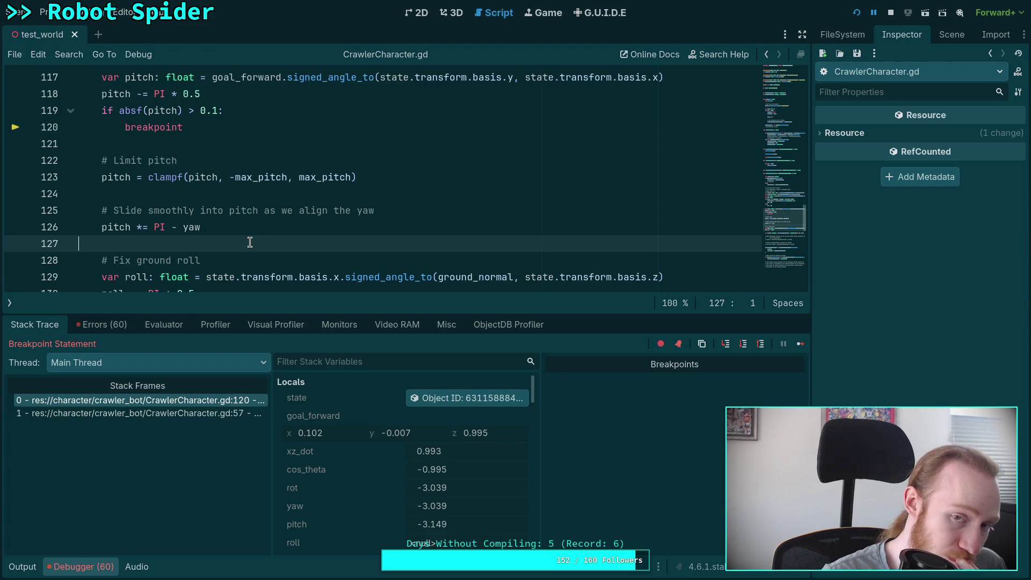
Inspect the debugger values of goal_forward and the basis y vector in the pitch line.
scroll(268, 154, "up", 2)
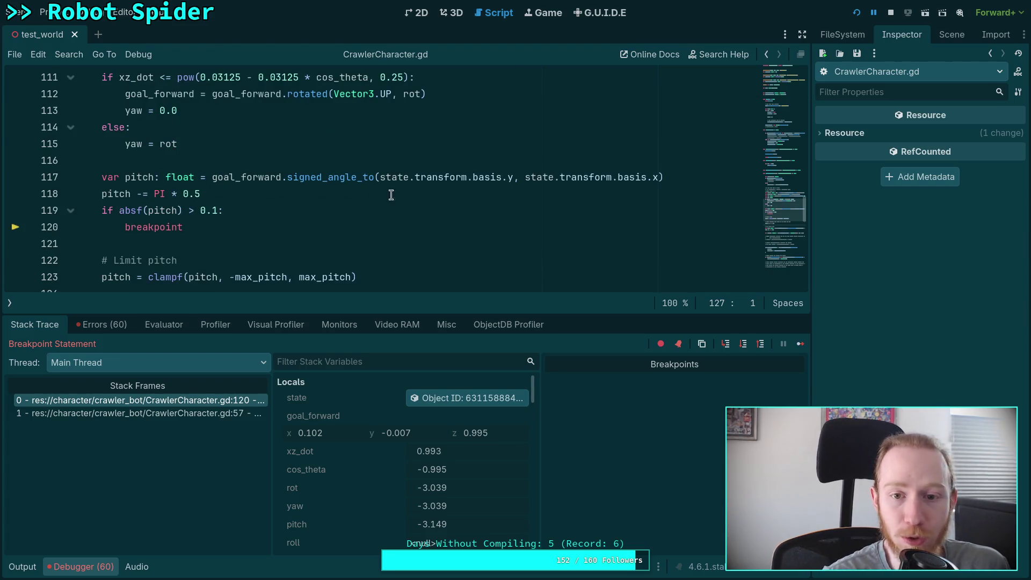
mouse_move(213, 177)
left_click_drag(214, 177, 280, 177)
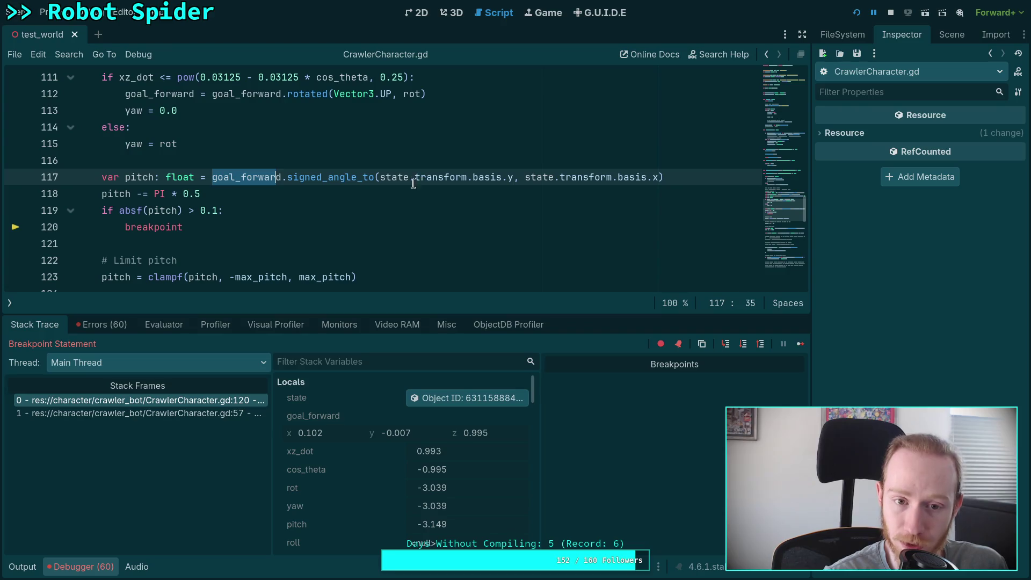
mouse_move(380, 177)
left_mouse_down()
mouse_move(528, 177)
mouse_move(514, 178)
left_mouse_up()
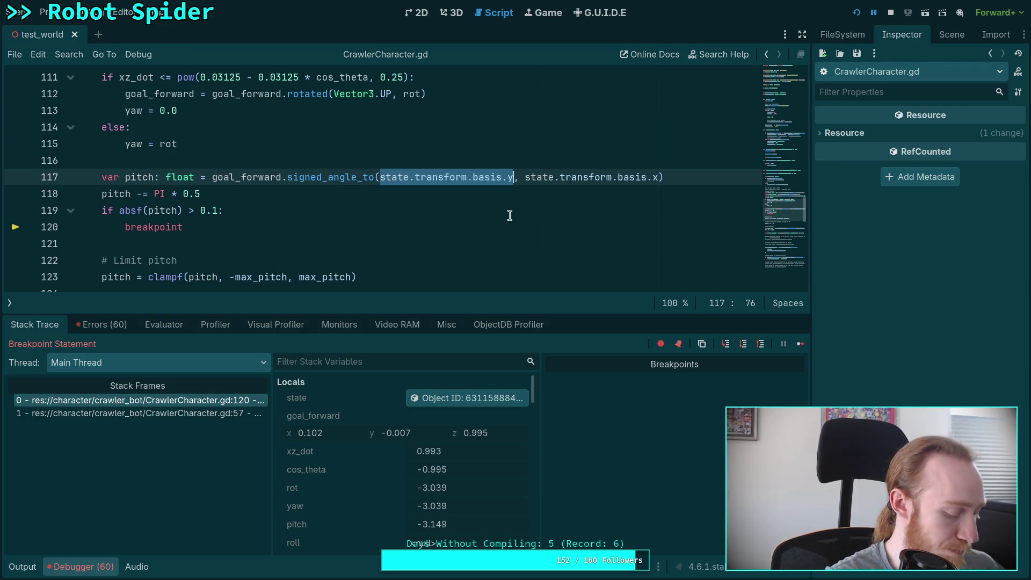
Check the current value of cos_theta in the debugger.
left_click(195, 178)
scroll(426, 196, "up", 3)
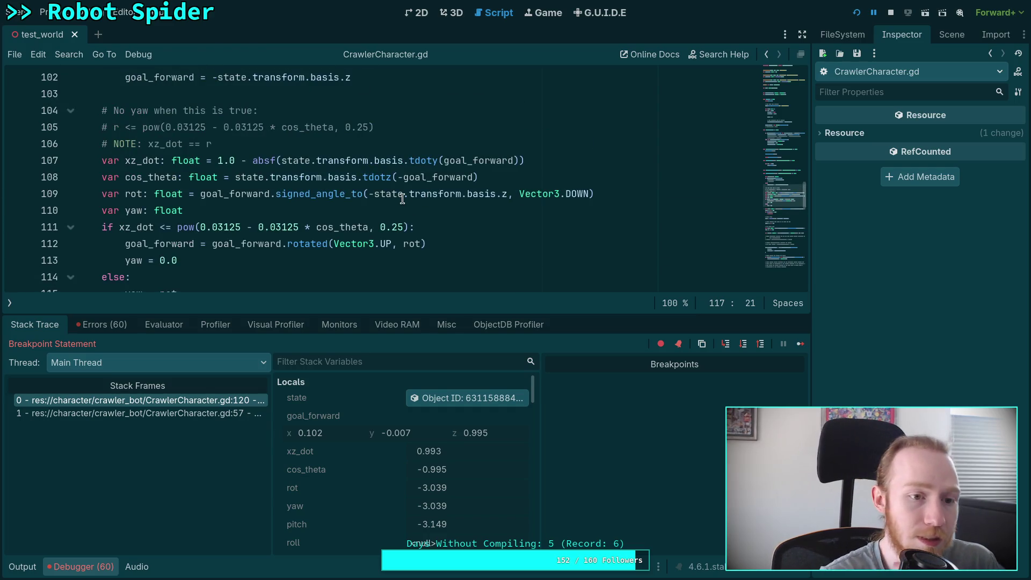
mouse_move(276, 184)
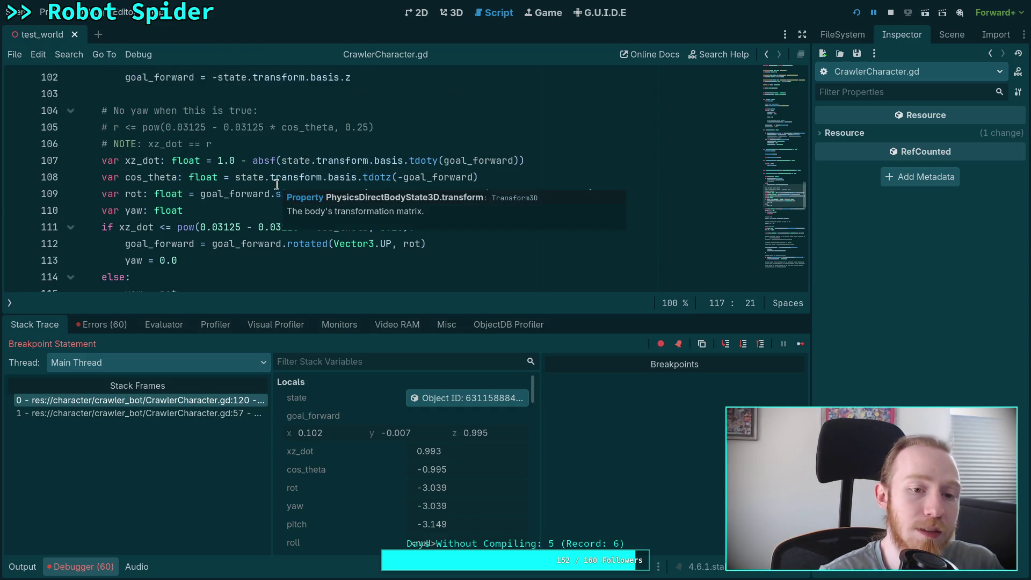
scroll(274, 185, "up", 2)
scroll(268, 182, "up", 1)
scroll(267, 183, "down", 4)
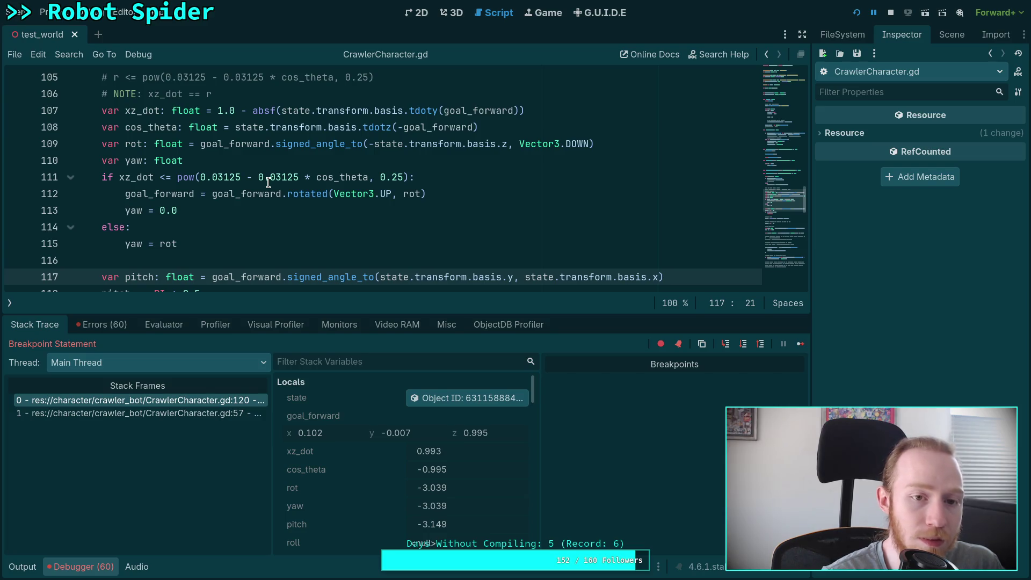
double_click(146, 128)
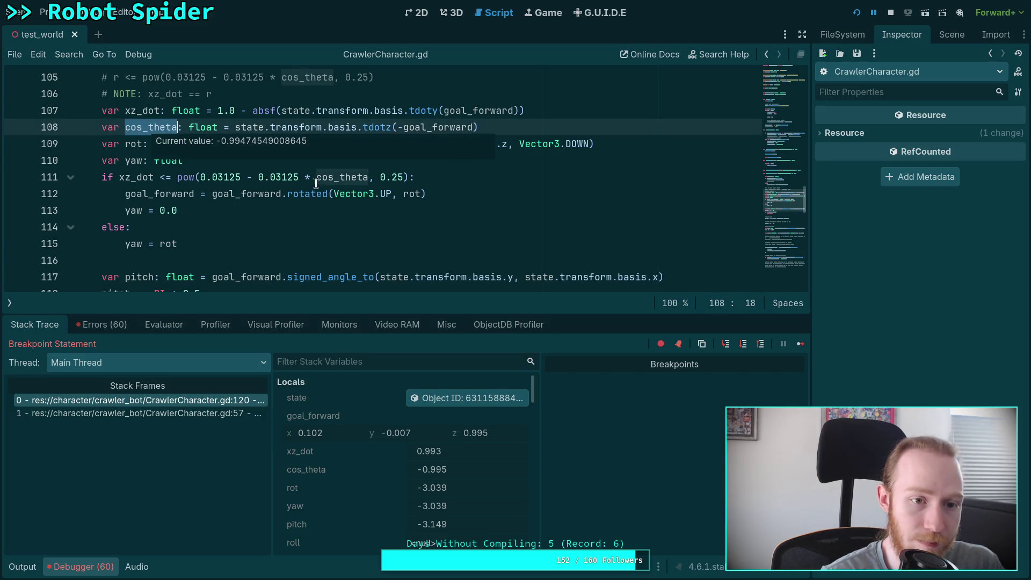
Move the signed_angle_to assignment onto line 118, leaving var pitch: float on line 117.
scroll(327, 245, "down", 1)
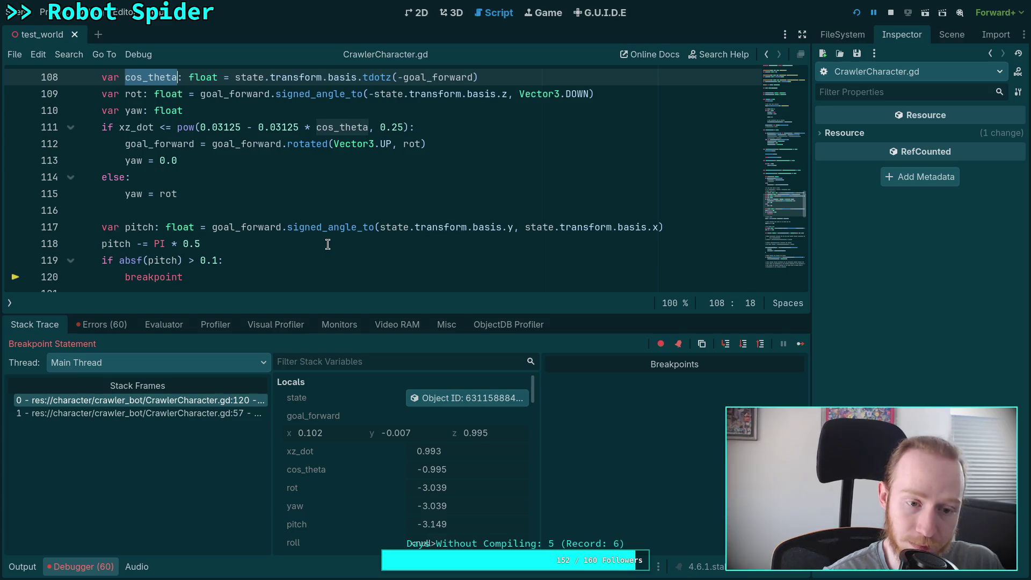
left_click(195, 227)
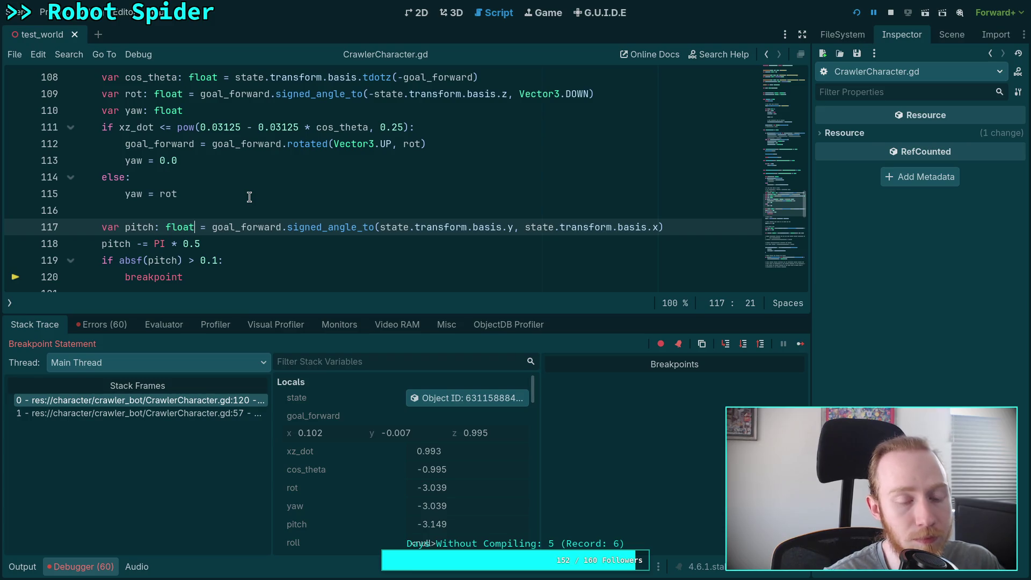
key("Return")
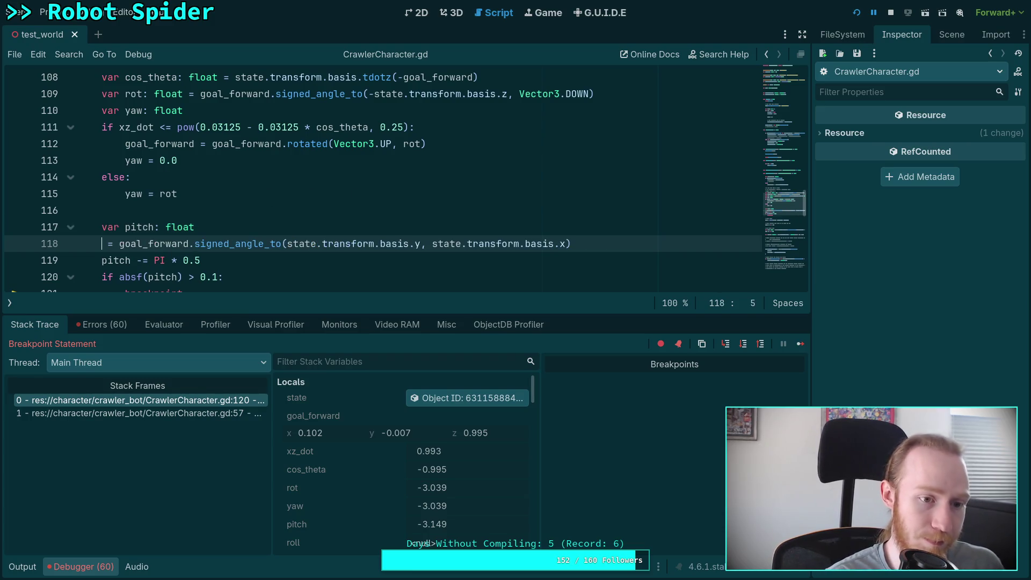
Add an 'if cos_theta >= 0.0:' condition above the pitch assignment and indent the assignment under it.
key("Return")
type("if cos_the")
key("Return")
type(">= 0.0:")
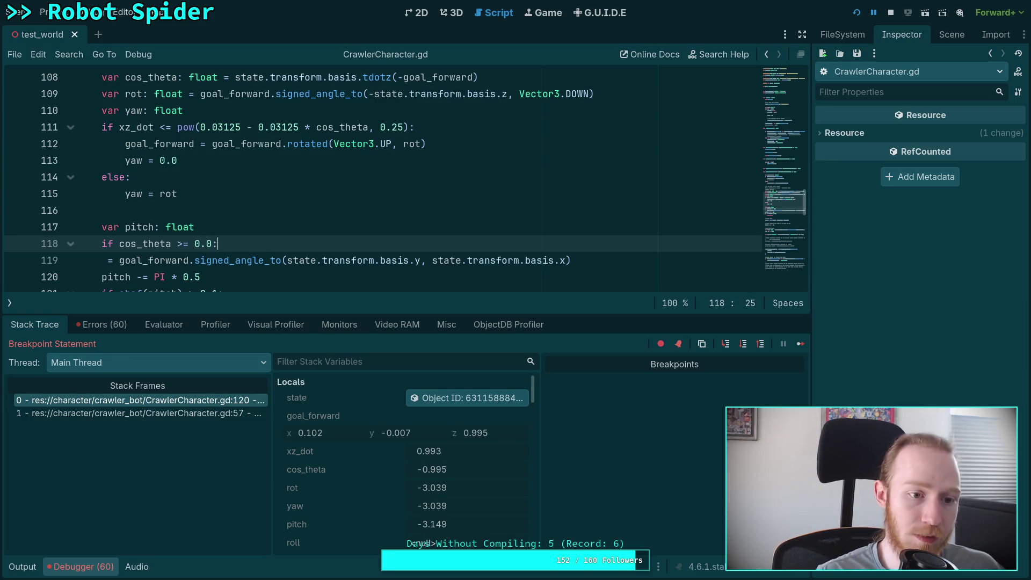
left_click(103, 260)
key("Tab")
type("pitch")
key("Return")
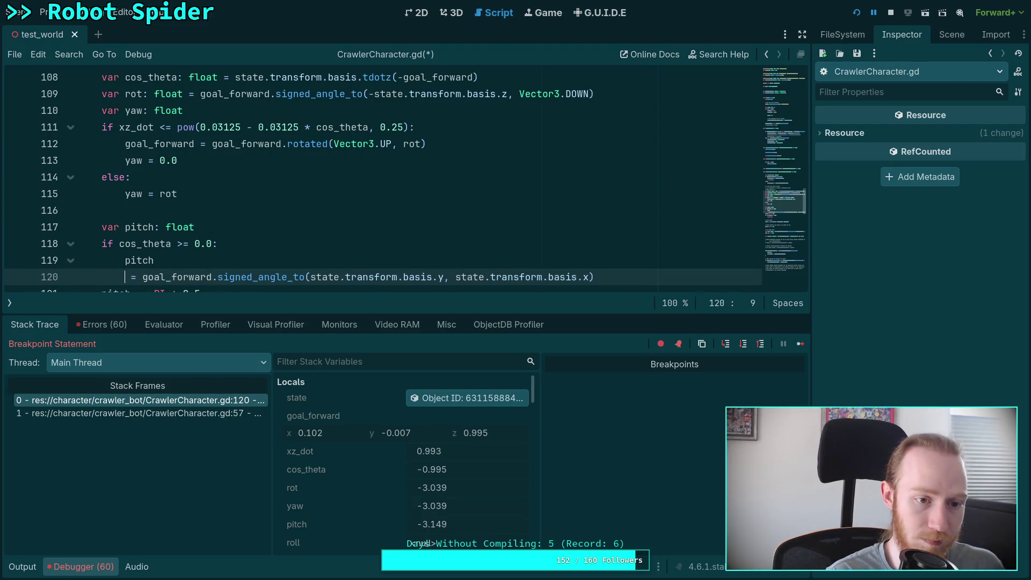
key("ctrl+z")
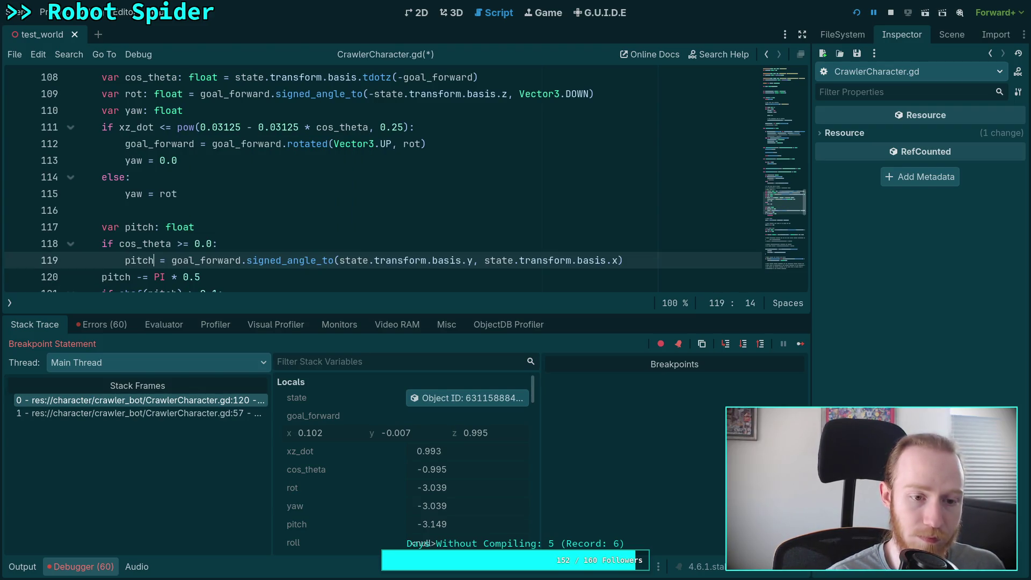
Declare var pitch_axis: Vector3 above the pitch declaration.
scroll(181, 228, "down", 2)
left_click(225, 129)
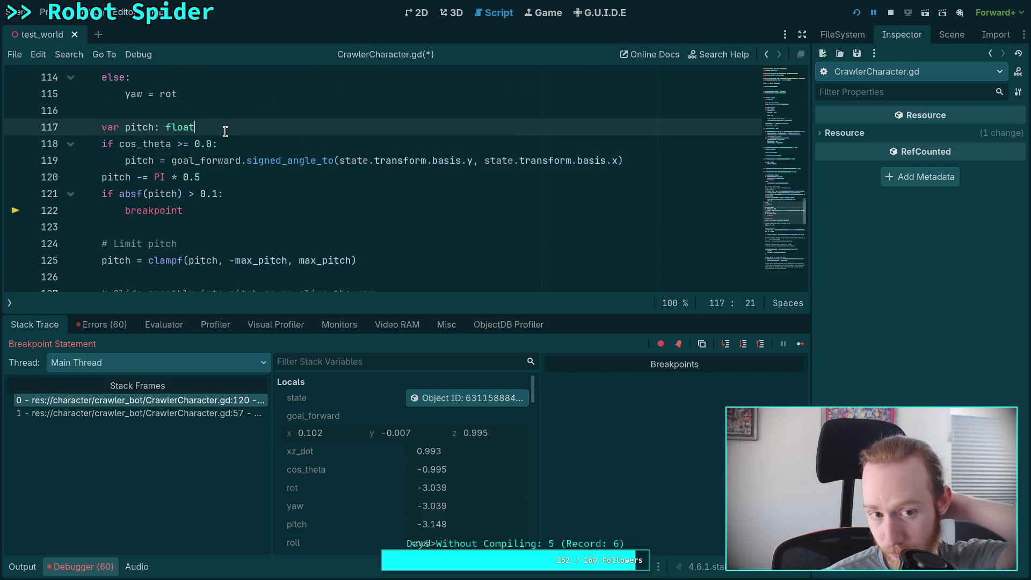
key("Return")
key("ctrl+z")
key("Up")
key("Return")
type("var pitch_axis: Vector3")
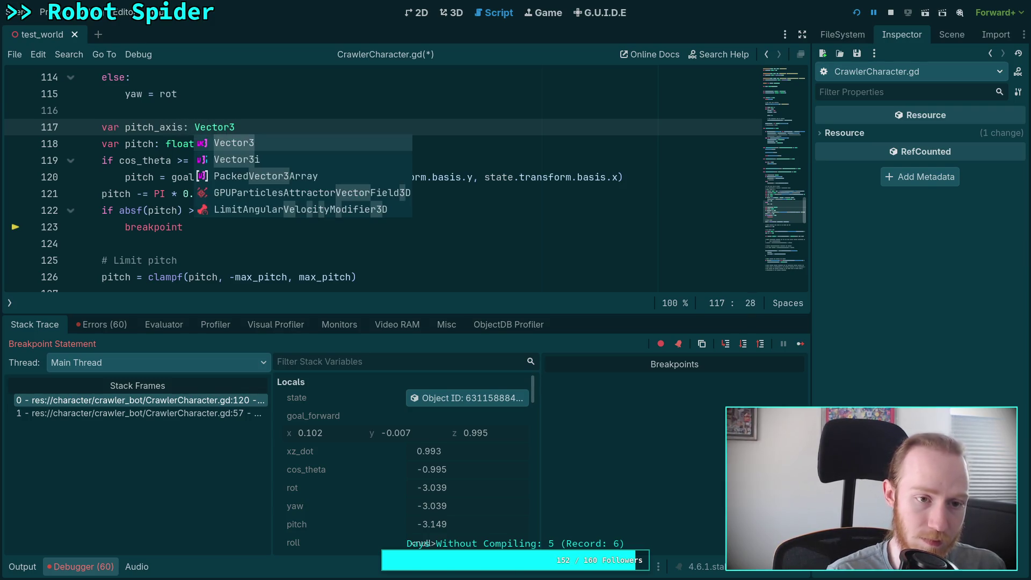
key("Escape")
Unindent the pitch assignment and replace state.transform.basis.x with pitch_axis.
left_click(214, 176)
key("shift+Tab")
left_click_drag(461, 176, 594, 177)
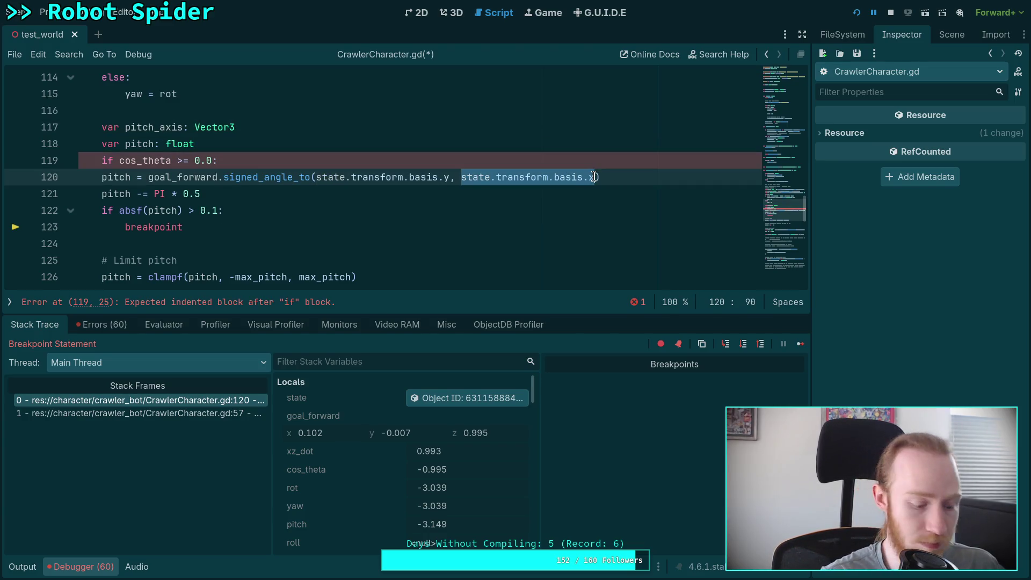
type("pitch_ak")
key("BackSpace")
type("xis")
Add empty indented lines inside the cos_theta >= 0.0 branch.
left_click(317, 159)
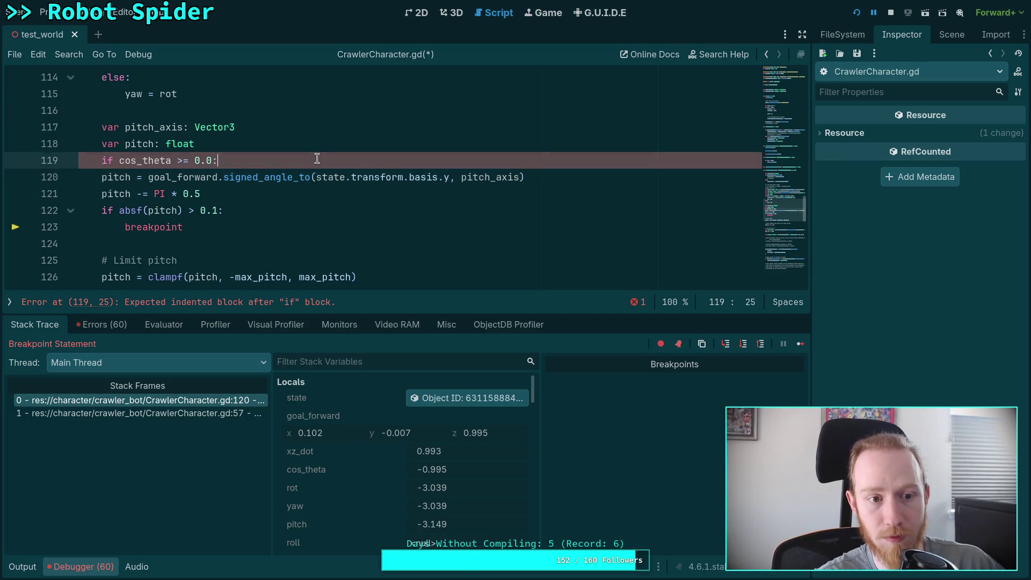
key("Return")
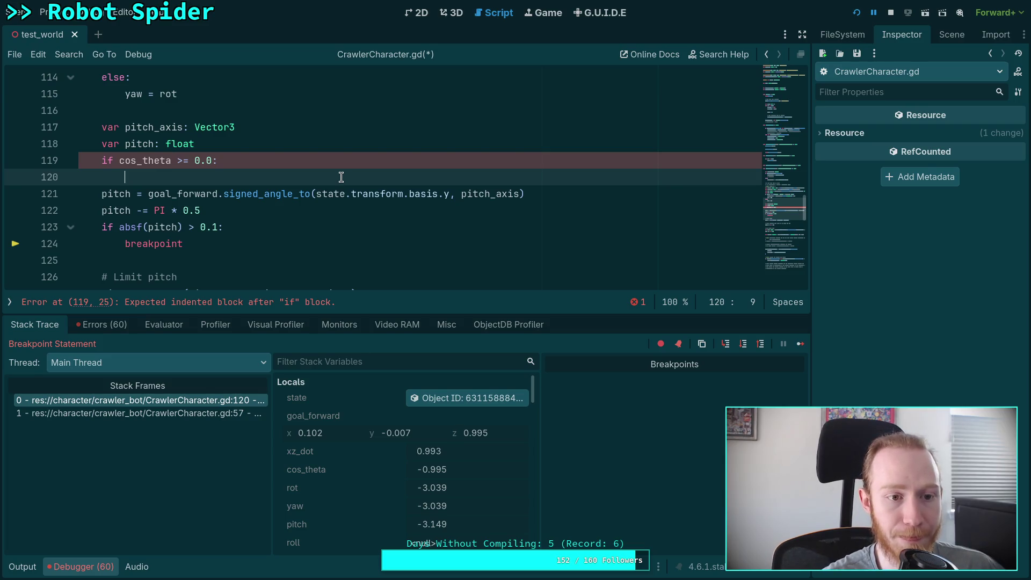
key("Return")
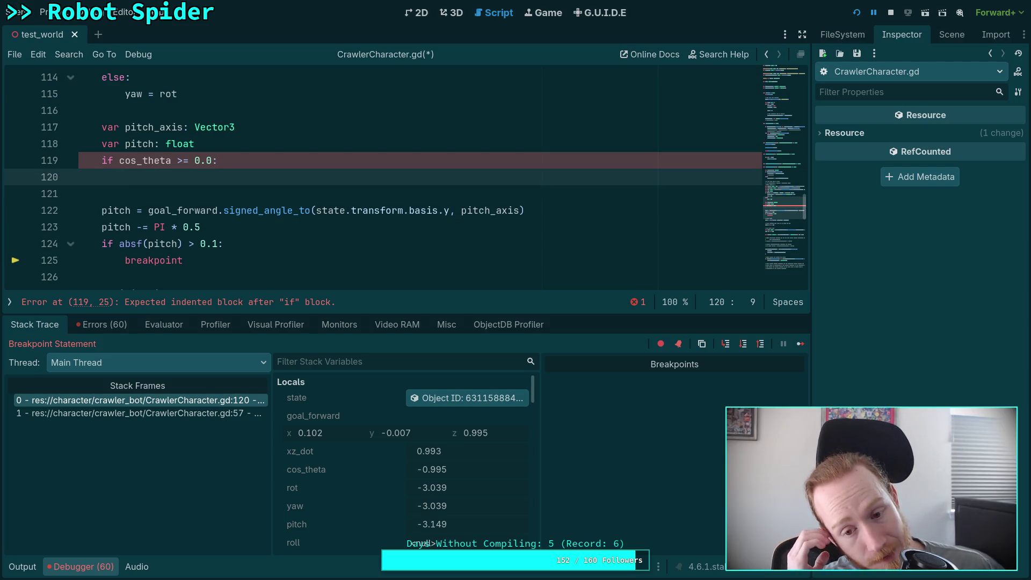
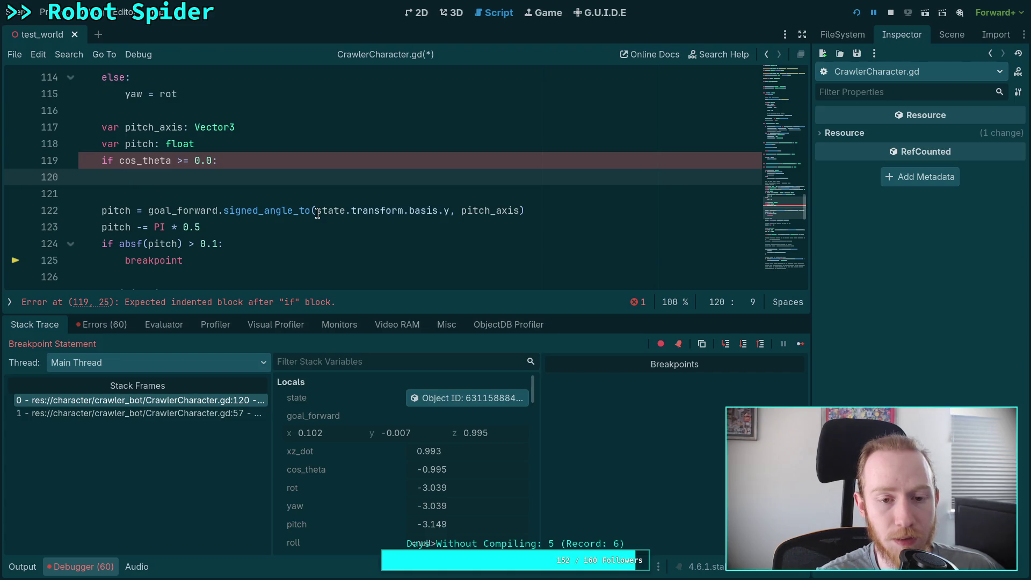
Append ' * signf(cos_theta)' to state.transform.basis.y on the pitch line.
mouse_move(318, 214)
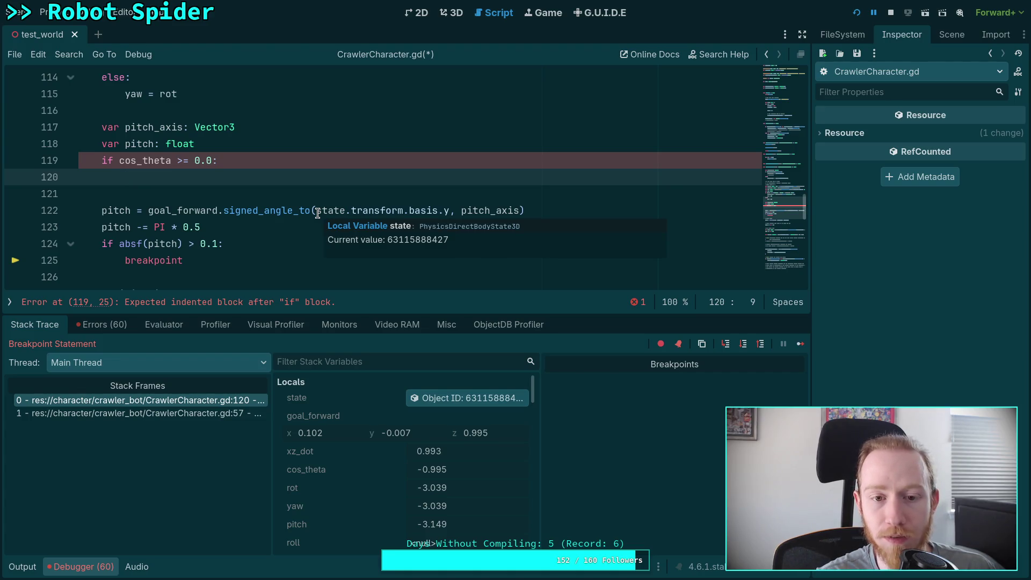
left_click(453, 209)
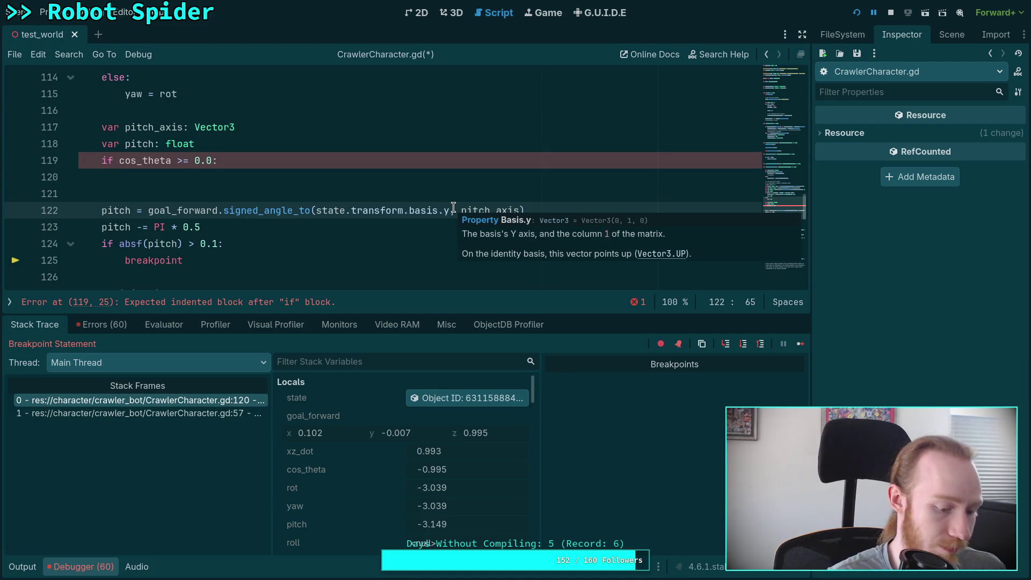
type("* sin")
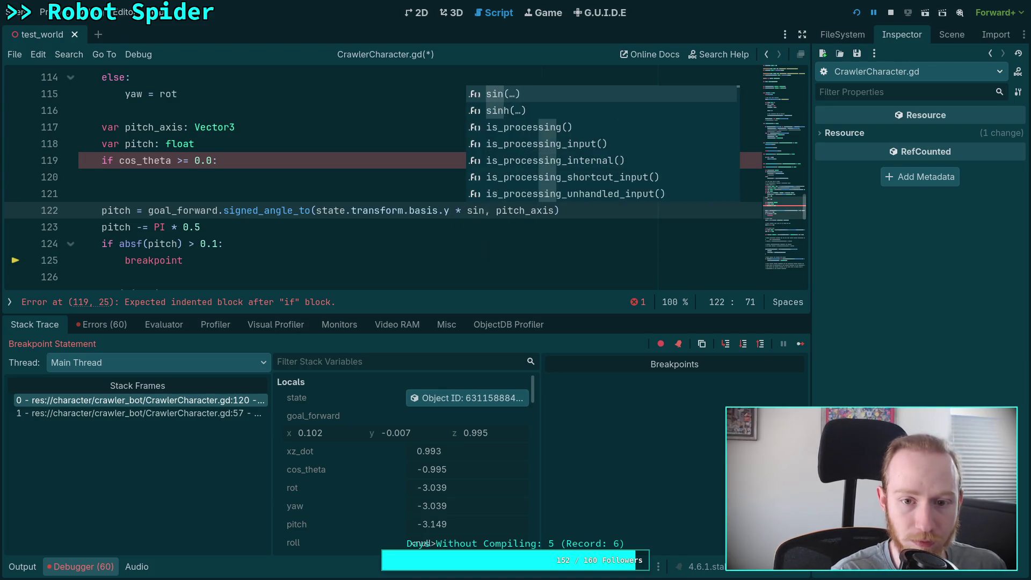
key("BackSpace")
key("BackSpace")
type("i")
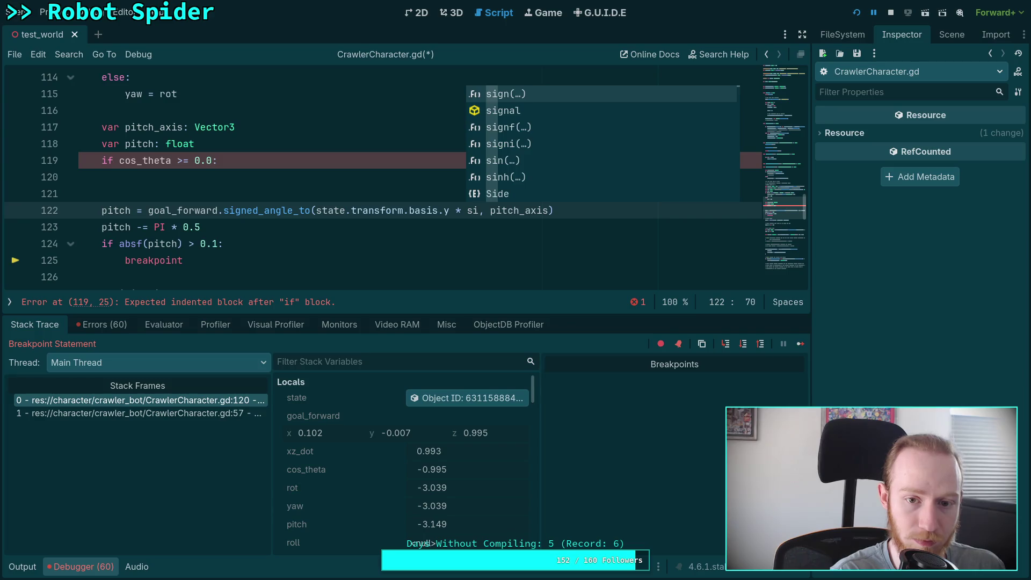
type("gnf(")
key("Escape")
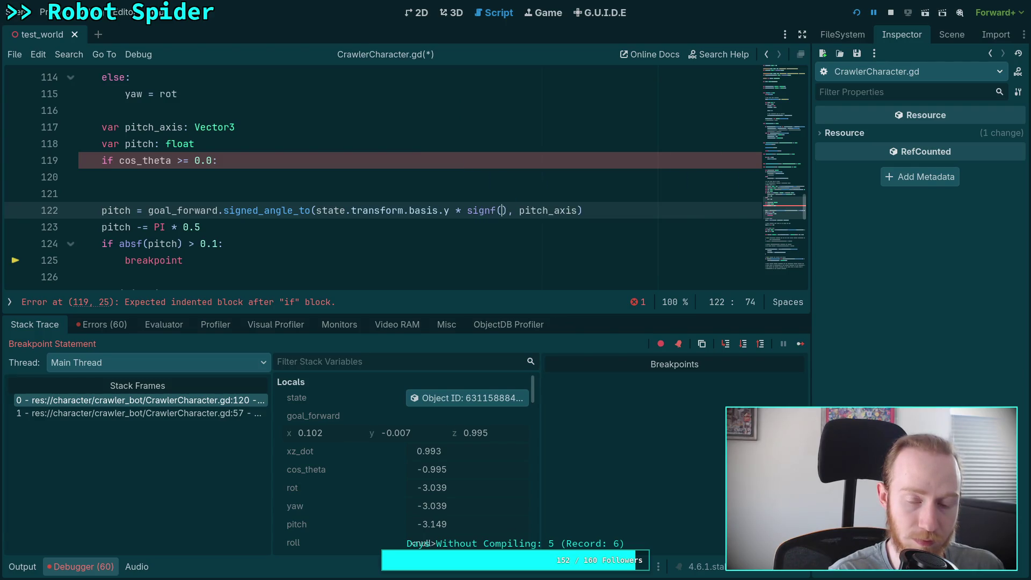
type("cos_the")
key("Return")
type(")")
Select the unfinished 'if cos_theta >= 0.0:' line below the pitch calculation.
scroll(315, 187, "up", 4)
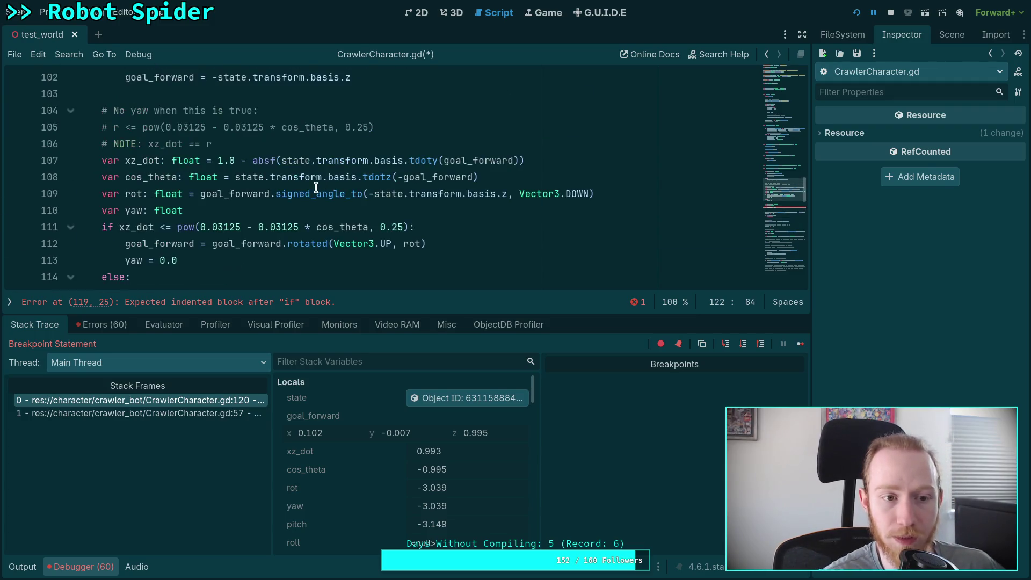
scroll(282, 178, "down", 4)
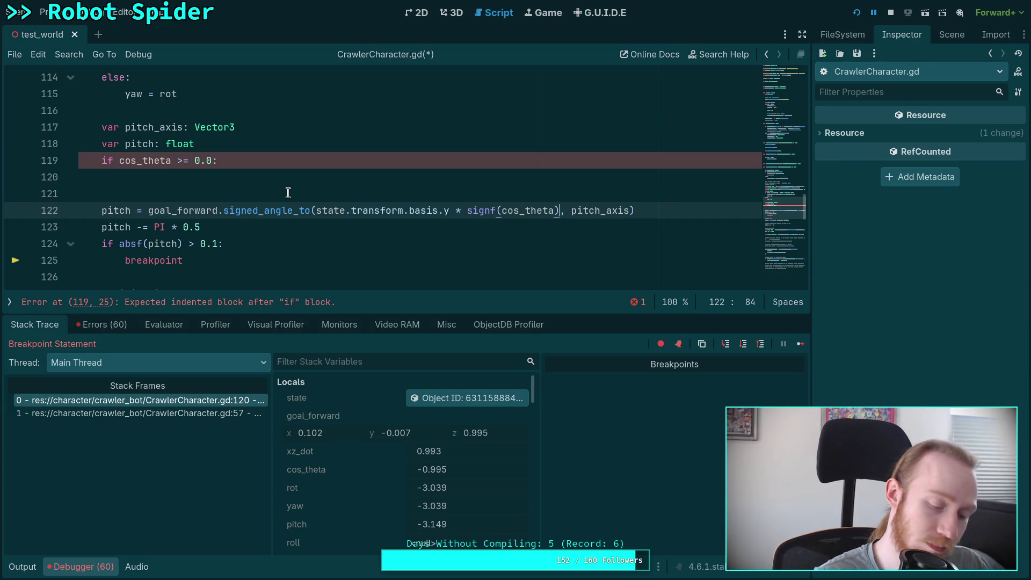
scroll(280, 182, "up", 1)
left_click_drag(235, 224, 259, 189)
Delete the cos_theta check and pitch_axis variable, using state.transform.basis.x as the pitch axis, then save.
key("BackSpace")
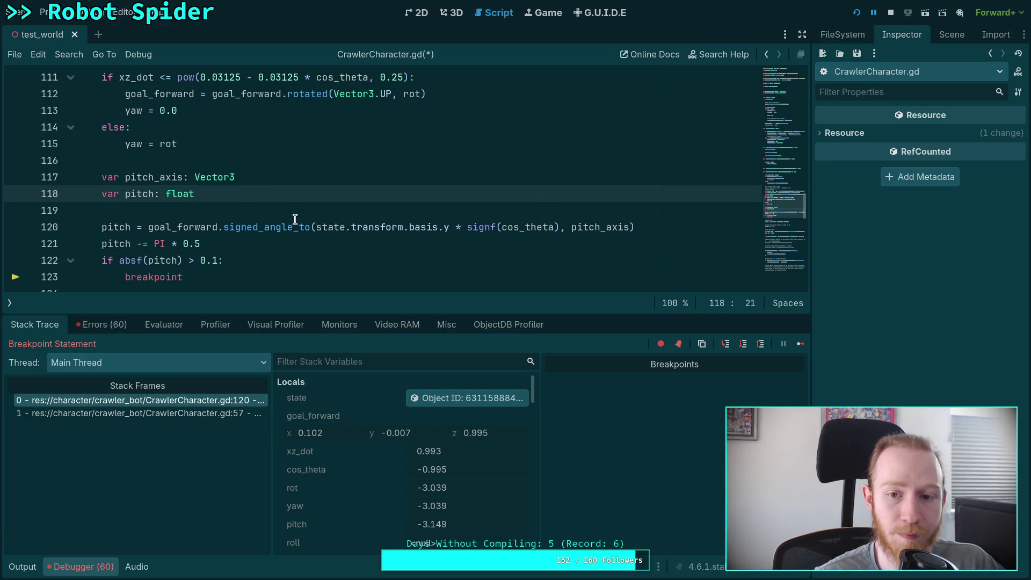
double_click(599, 232)
type("state.")
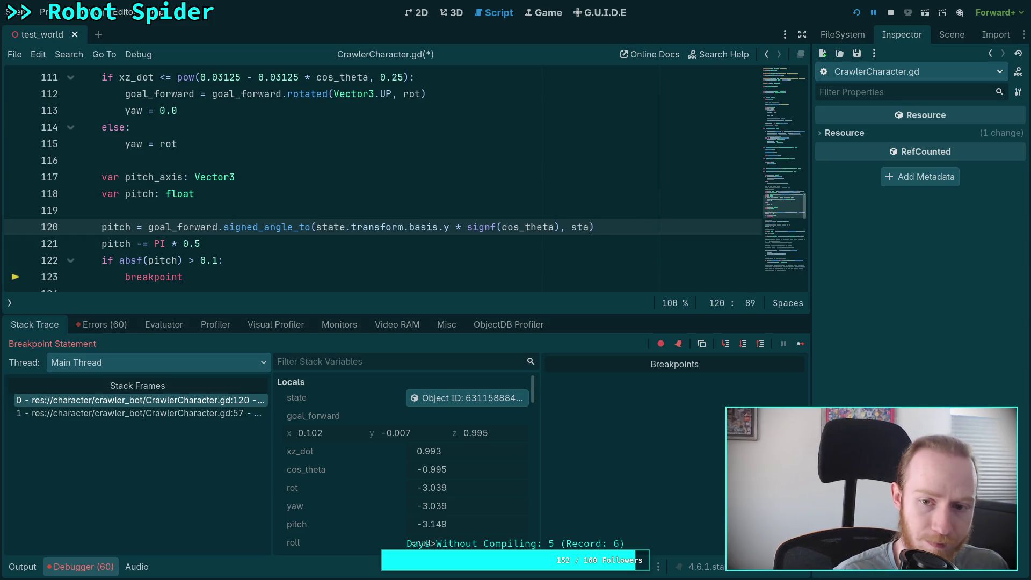
type("transform.bas")
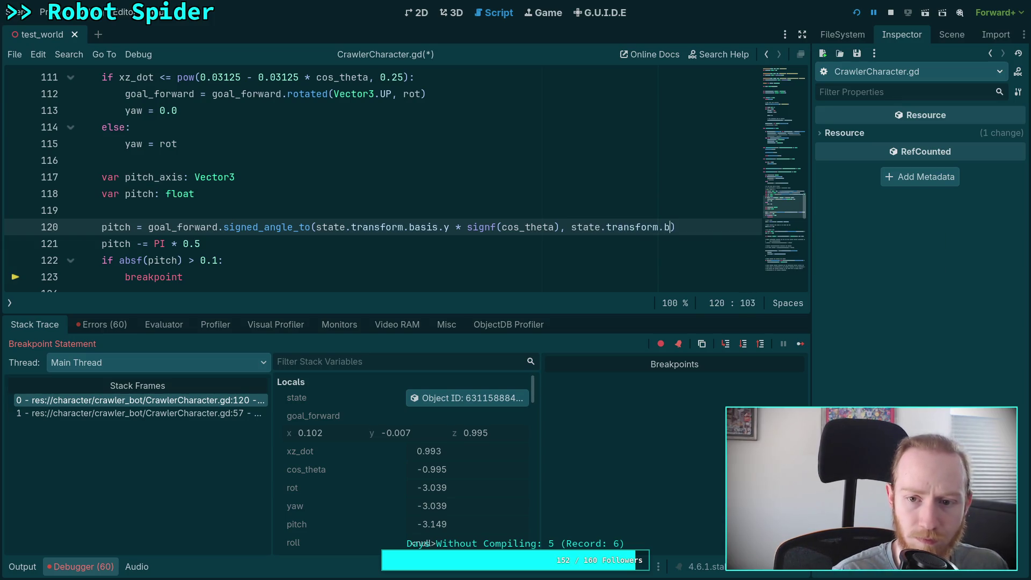
type("is.x")
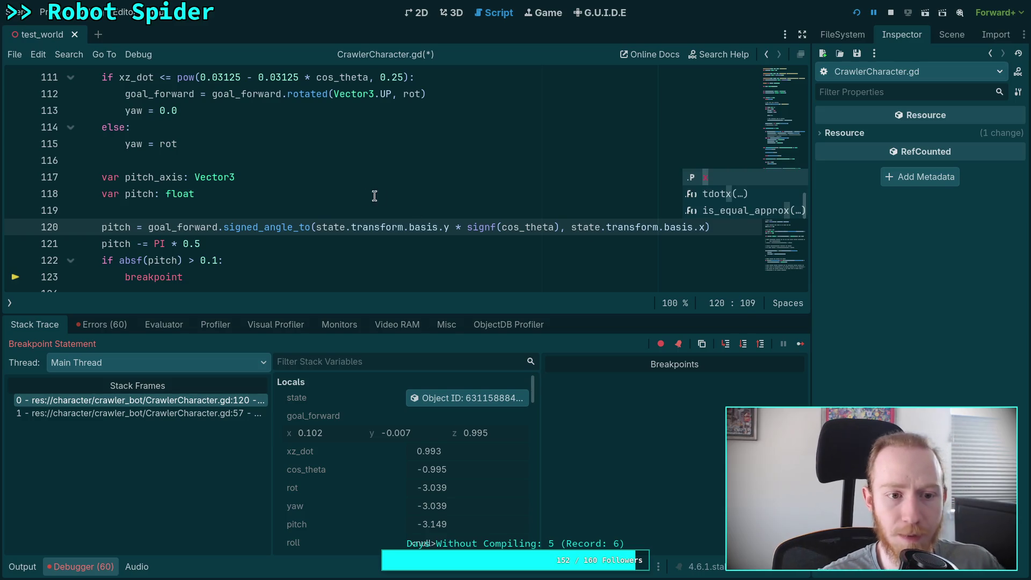
triple_click(266, 180)
key("BackSpace")
left_click(231, 193)
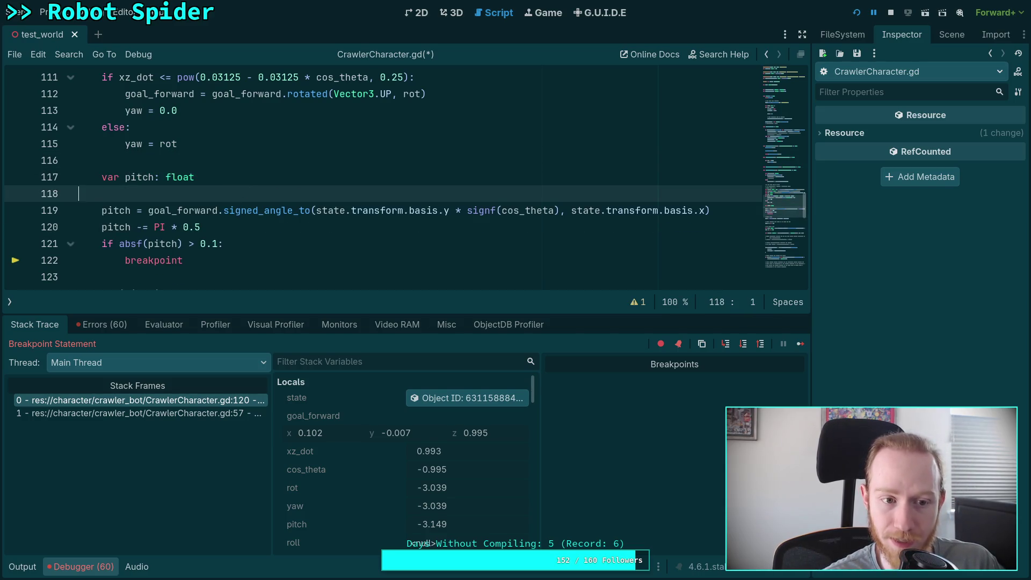
key("BackSpace")
key("ctrl+s")
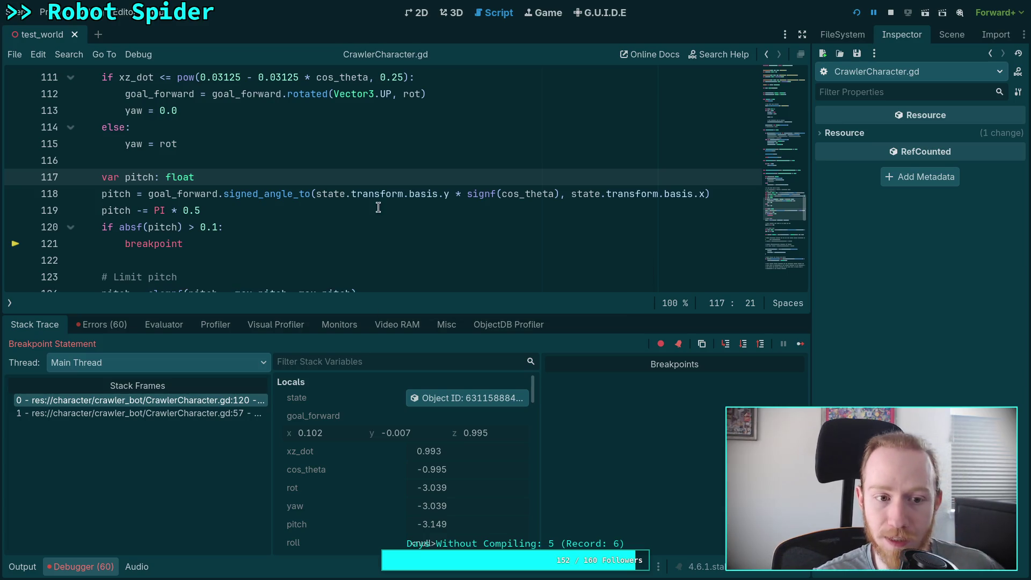
Move the absf(pitch) breakpoint check above the PI * 0.5 offset, save, and relaunch the game.
left_click_drag(160, 244, 153, 223)
key("alt+Up")
key("ctrl+s")
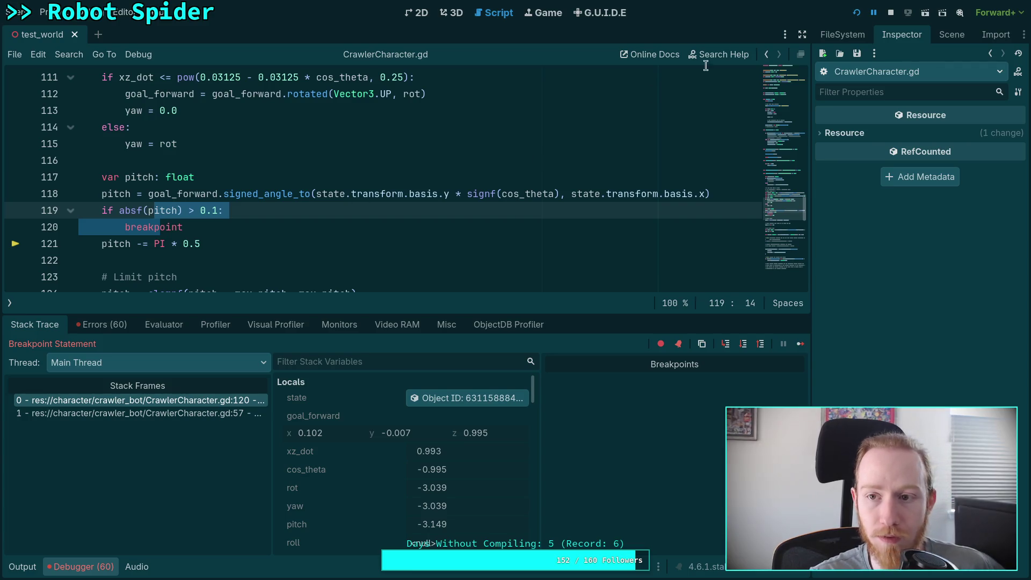
left_click(874, 14)
left_click(890, 13)
left_click(857, 15)
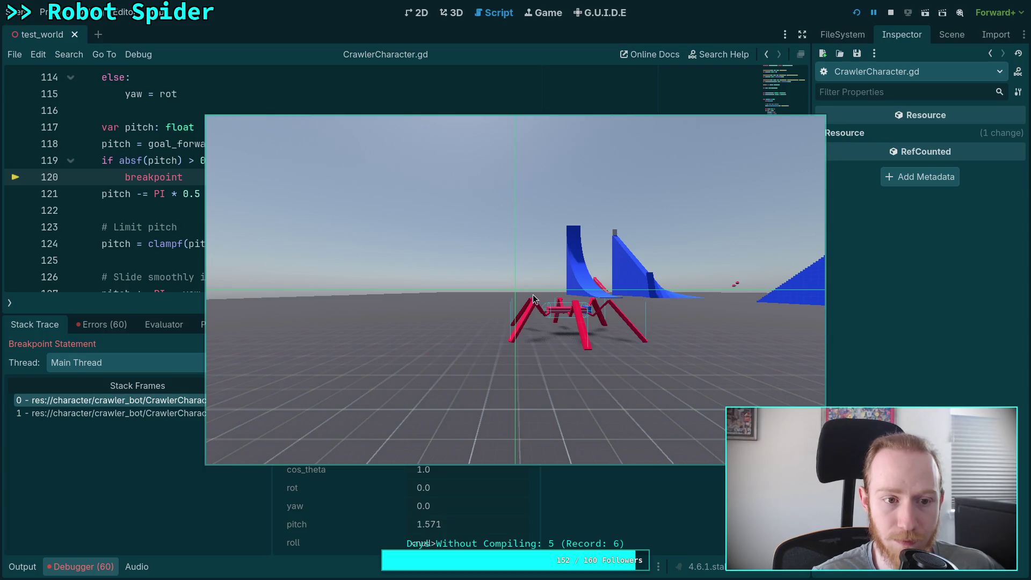
Move the breakpoint check back below 'pitch -= PI * 0.5' and rerun the game.
left_click(890, 12)
left_click_drag(152, 160, 154, 177)
key("alt+Down")
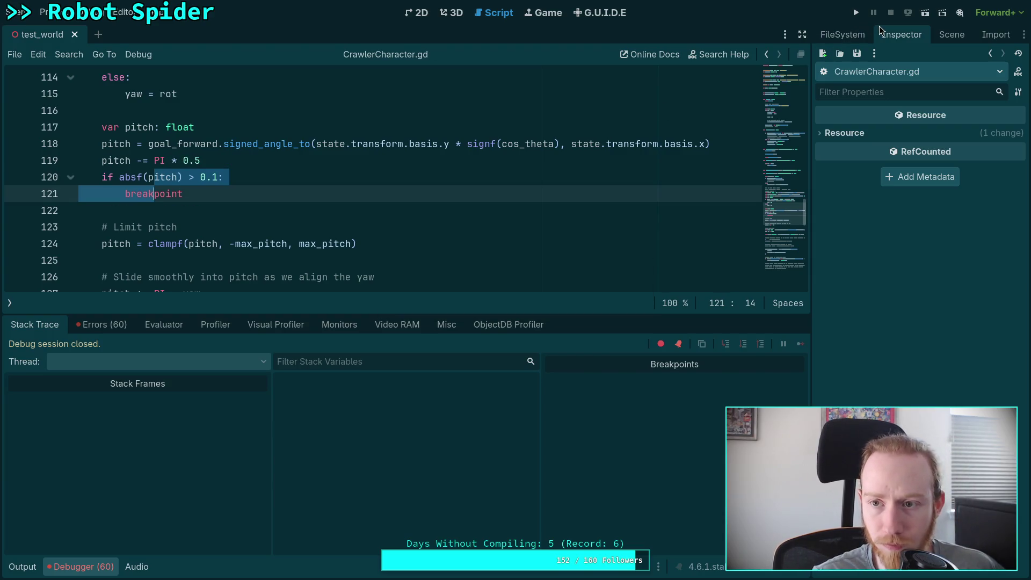
left_click(856, 12)
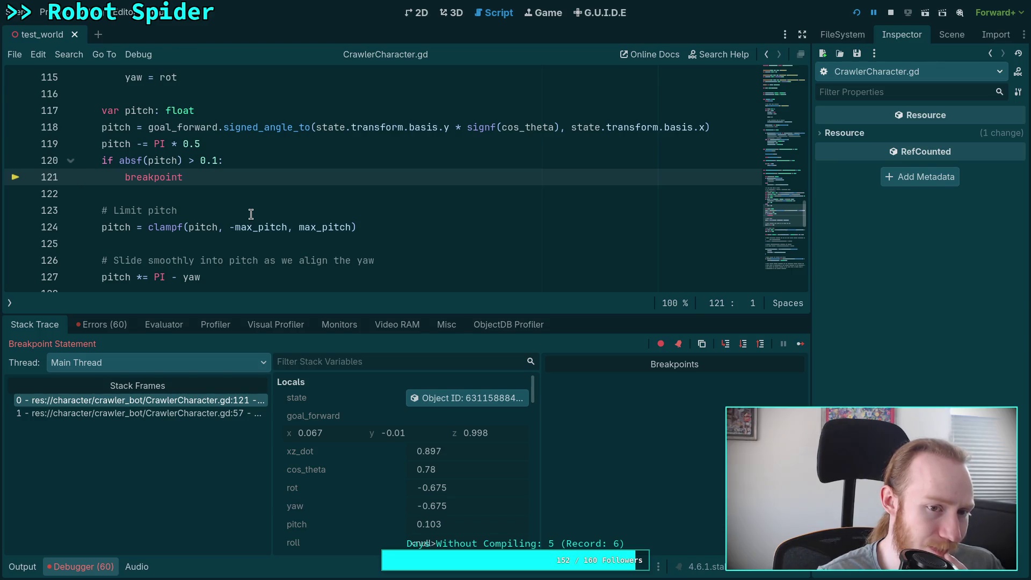
Lower the breakpoint threshold from 0.1 to 0.01, relaunch the game, then stop debugging.
left_click(217, 161)
key("BackSpace")
type("0")
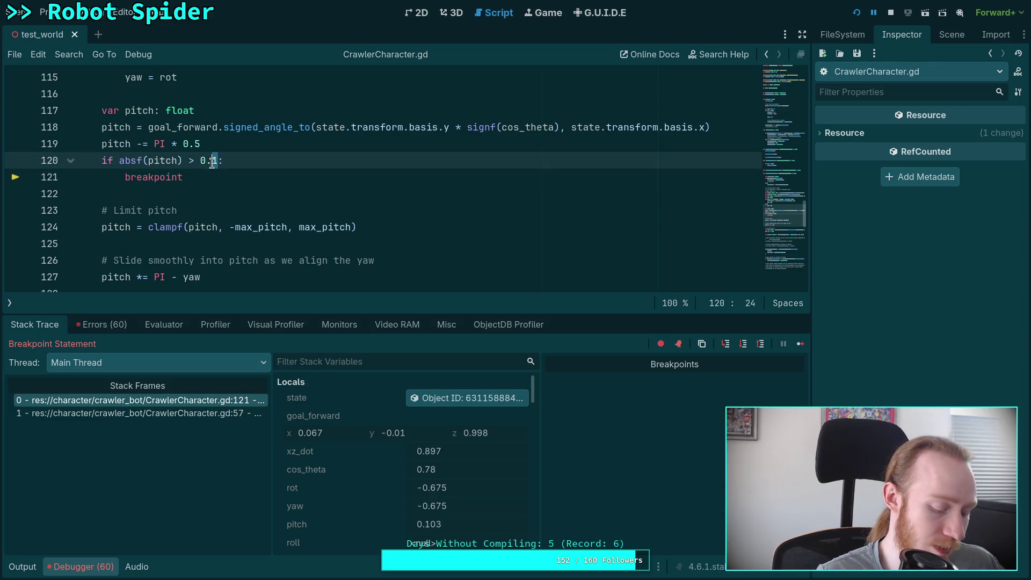
type("1")
left_click(890, 13)
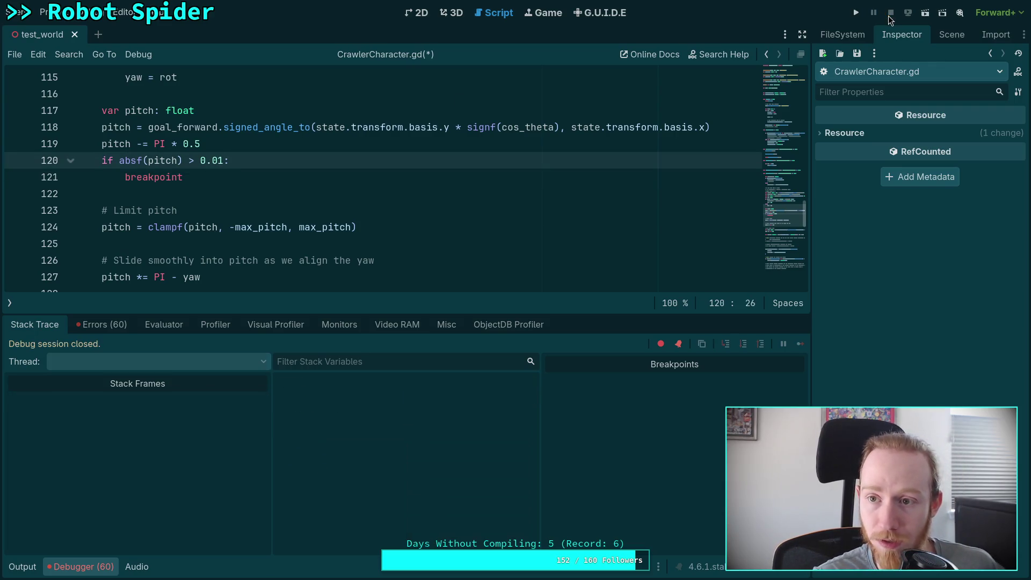
left_click(856, 13)
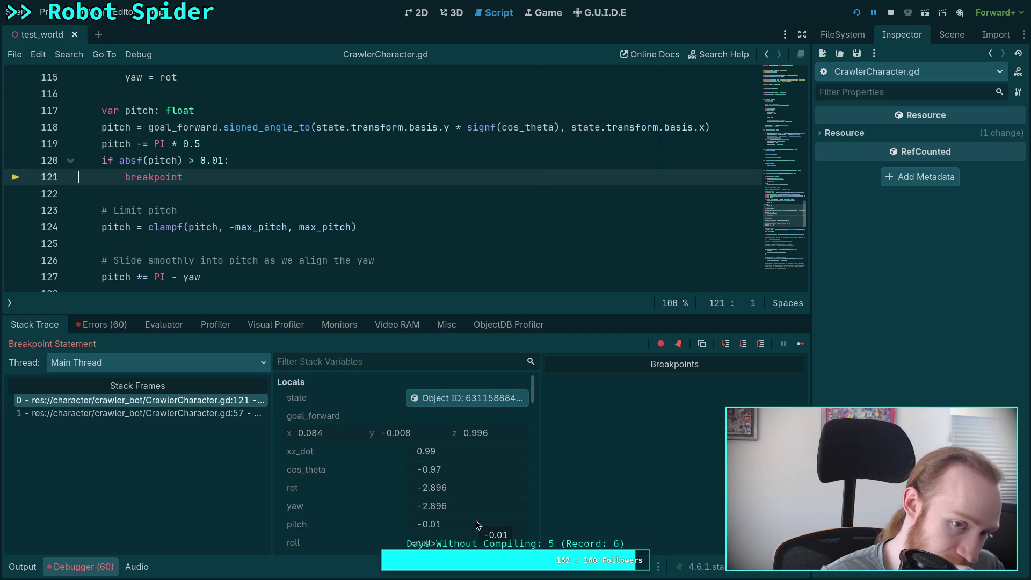
scroll(275, 220, "down", 2)
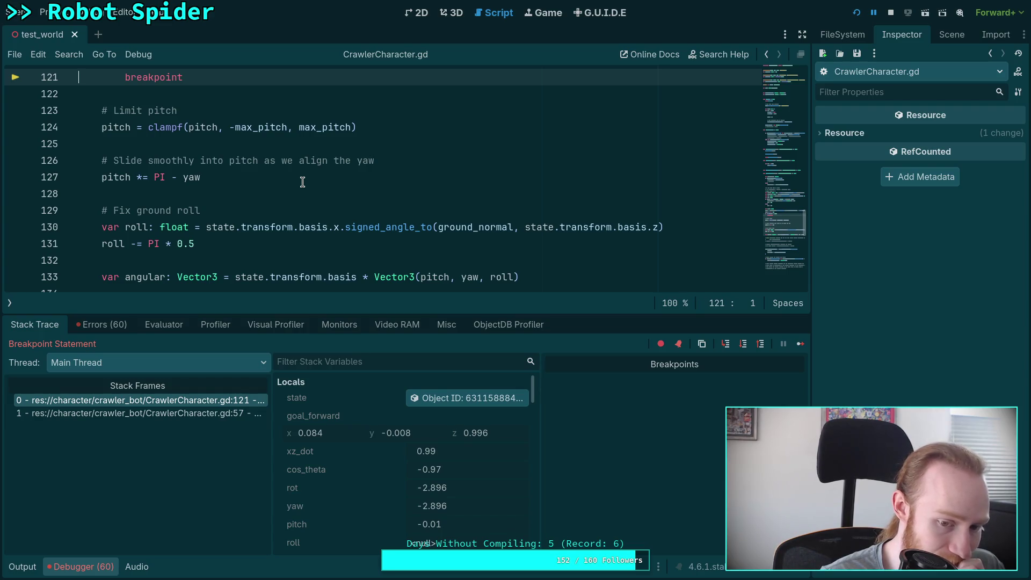
scroll(302, 182, "up", 2)
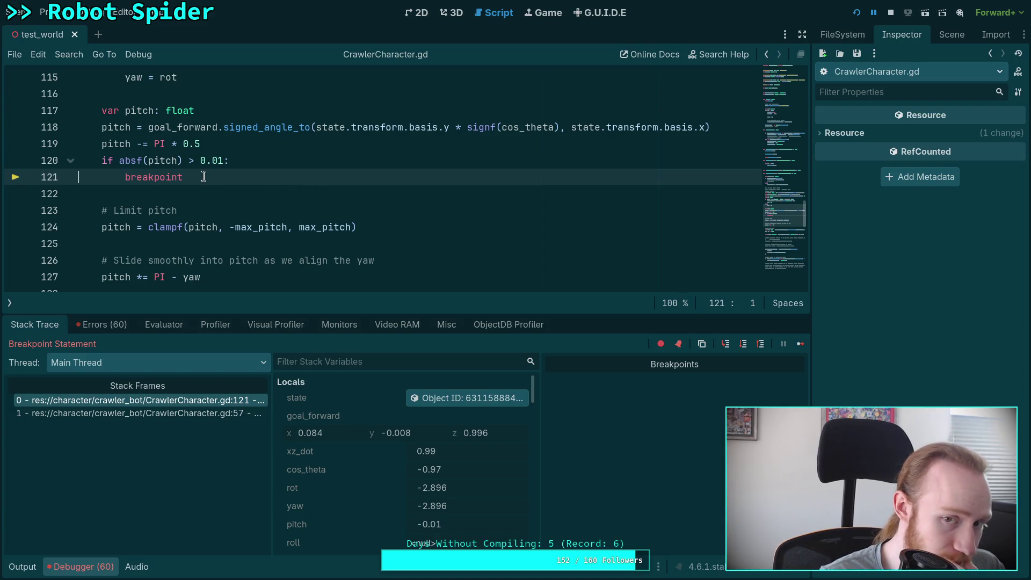
left_click(892, 13)
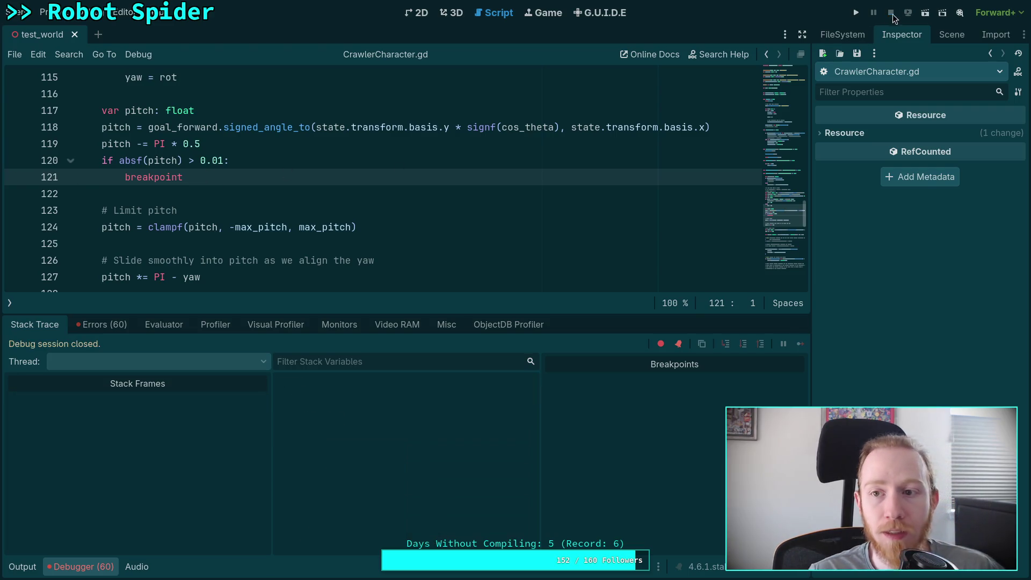
Run the game briefly, then inspect the spider in the 3D scene, undoing an accidental rotation.
left_click(856, 13)
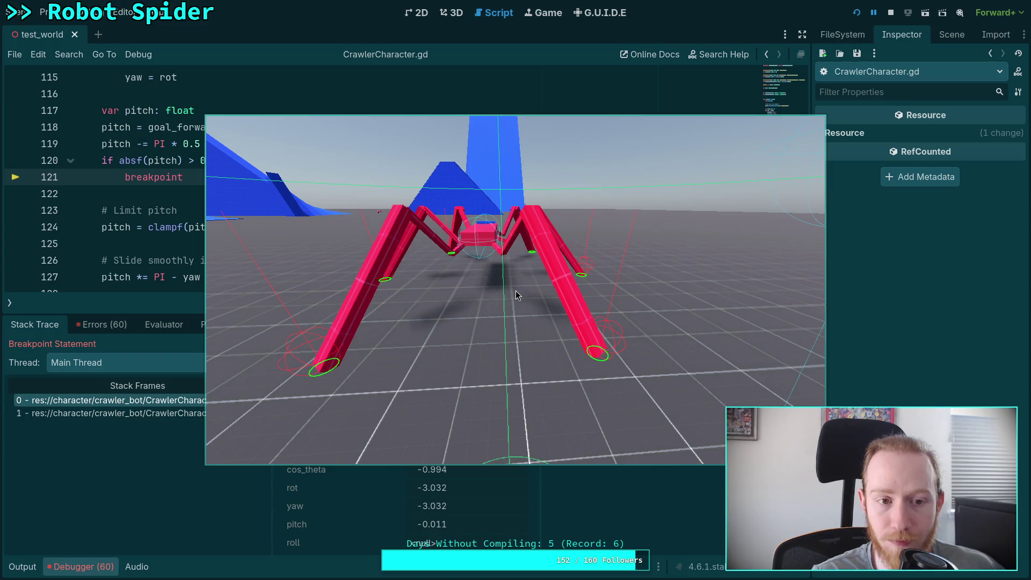
mouse_move(577, 372)
left_mouse_down()
mouse_move(750, 340)
mouse_move(600, 341)
mouse_move(607, 327)
left_mouse_up()
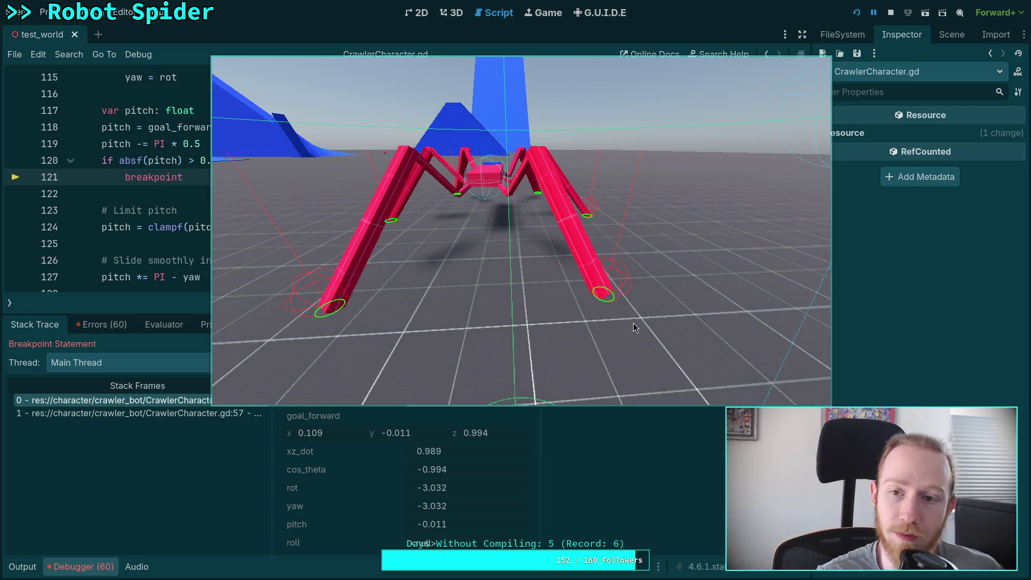
left_click(890, 12)
key("ctrl+F2")
left_click(952, 35)
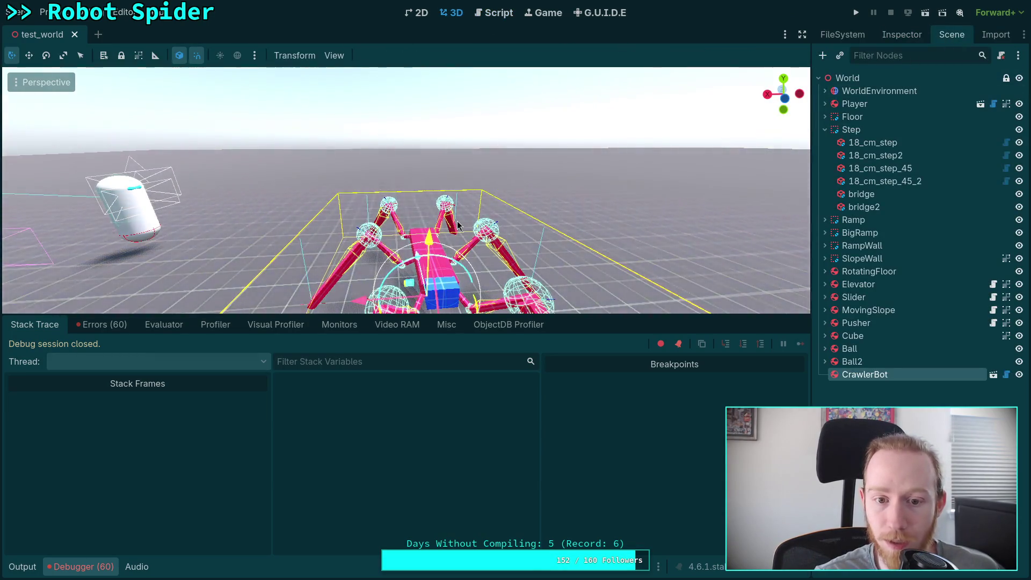
left_click_drag(375, 228, 386, 226)
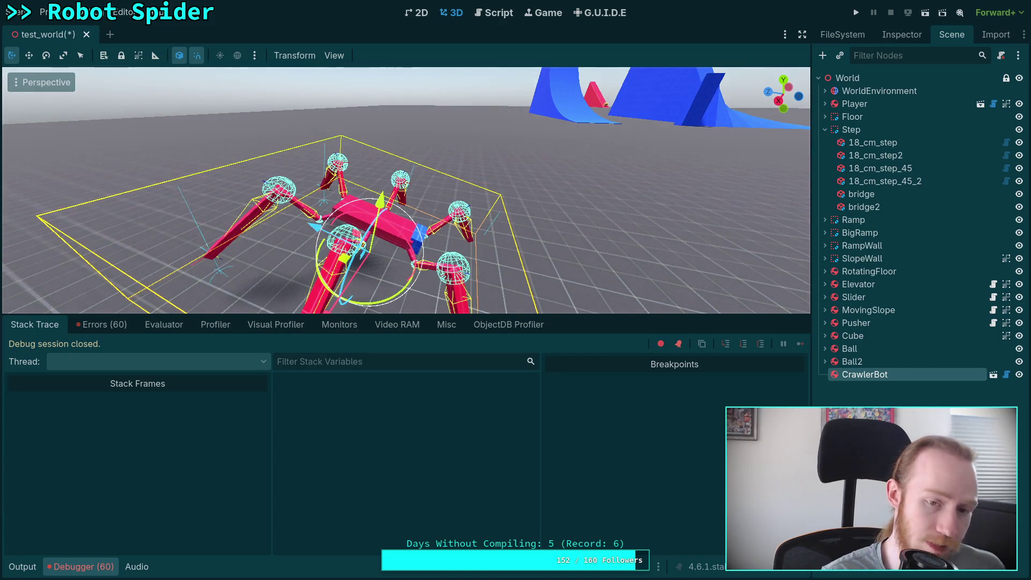
key("ctrl+z")
left_click(504, 14)
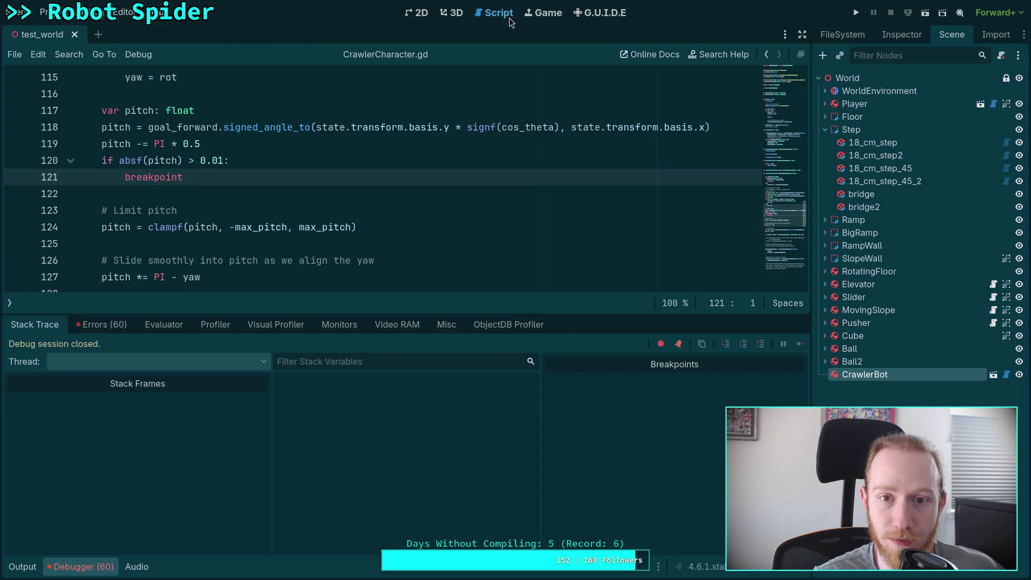
Leave the breakpoint check on lines 120–121 commented out and run the game.
left_click(102, 161)
left_click(183, 177, "shift")
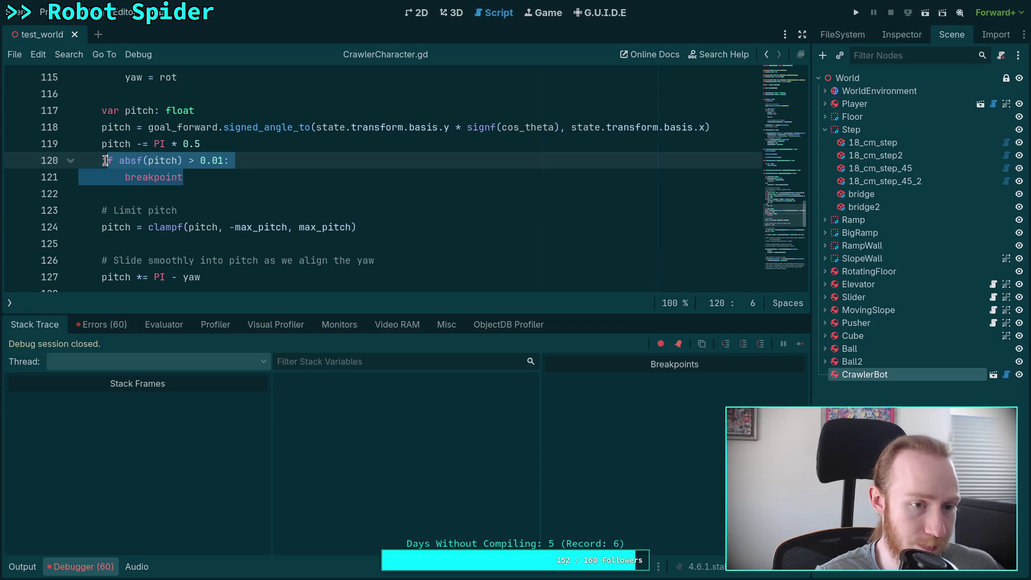
key("Delete")
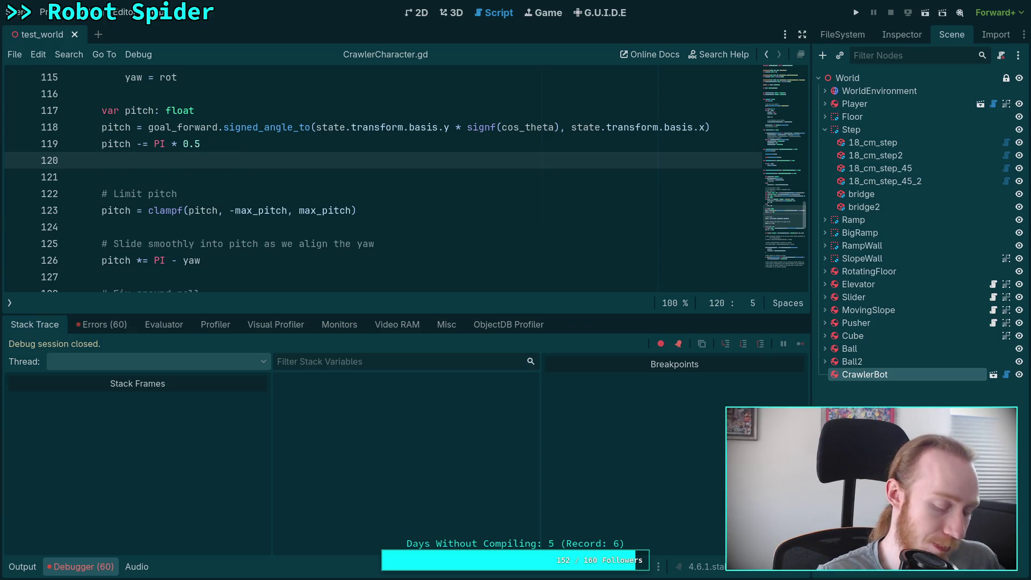
key("ctrl+z")
key("Delete")
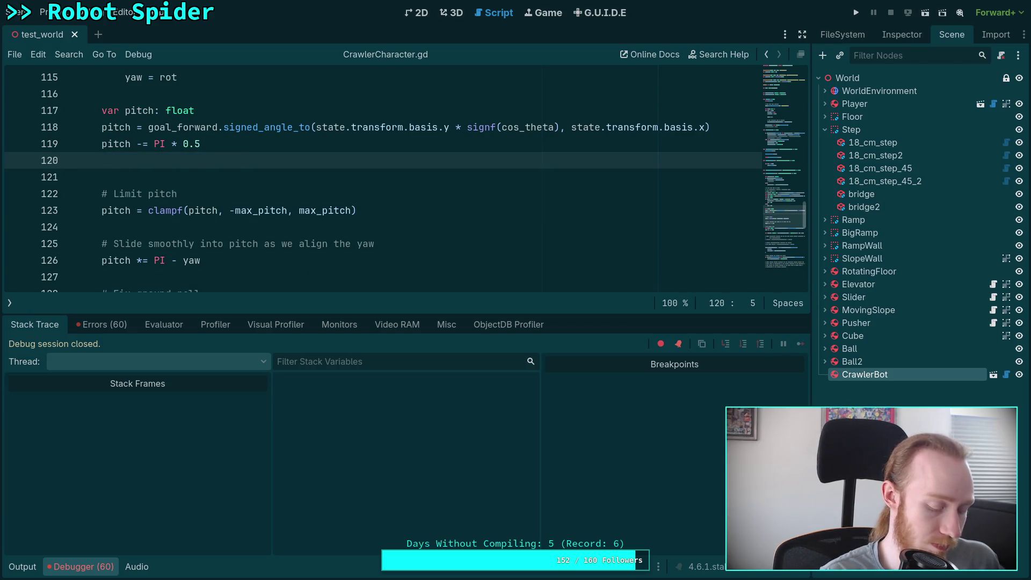
key("ctrl+z")
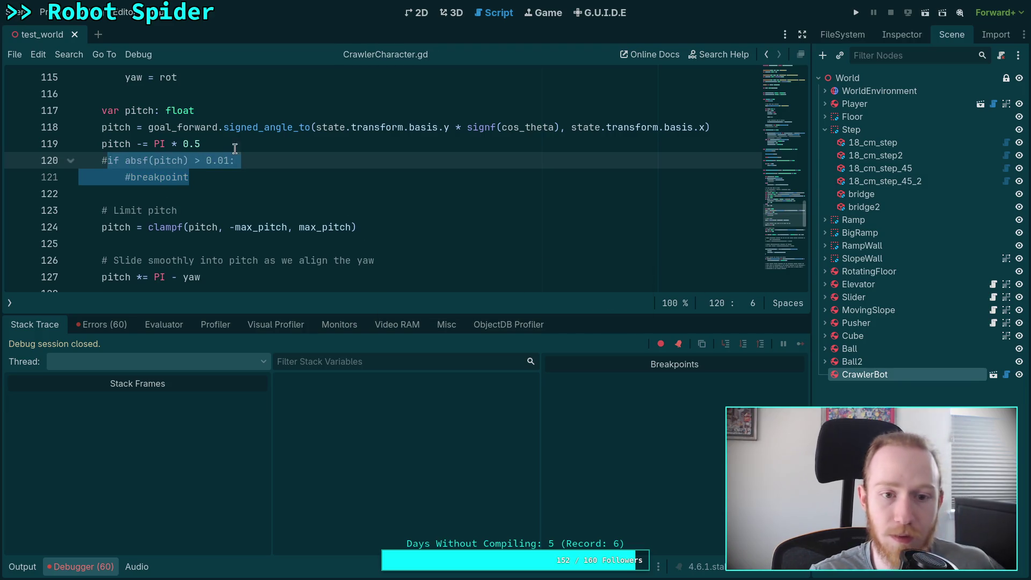
left_click(857, 16)
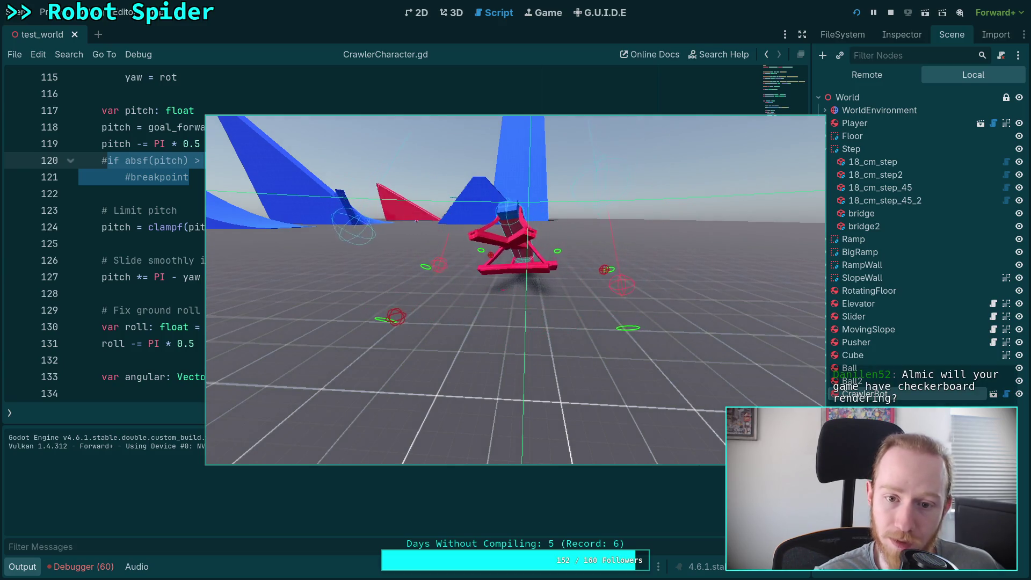
Stop the game after watching the crawler bot walk, returning to CrawlerCharacter.gd.
key("Escape")
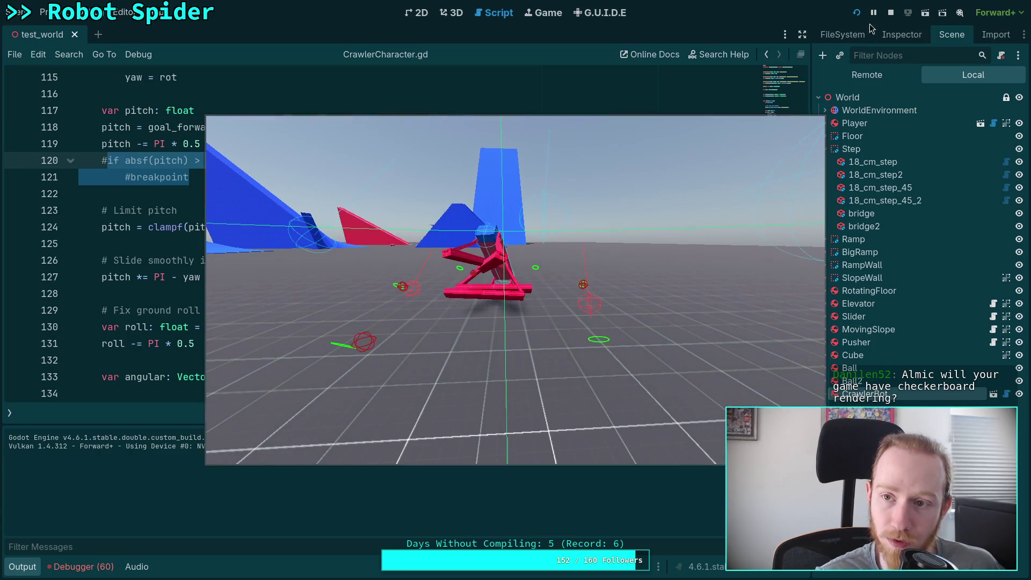
scroll(315, 266, "up", 1)
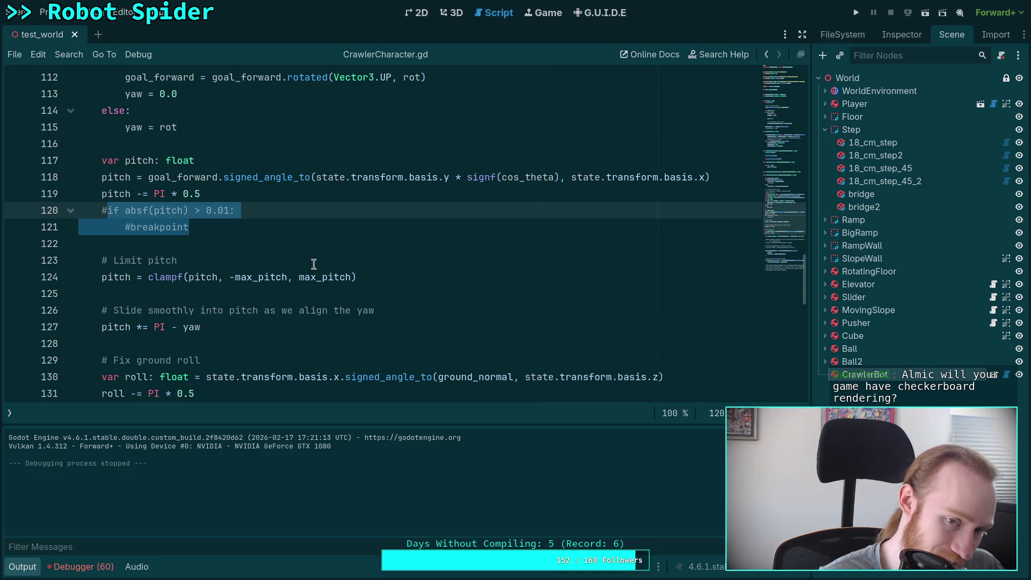
Delete the commented-out absf(pitch) breakpoint lines.
key("ctrl+k")
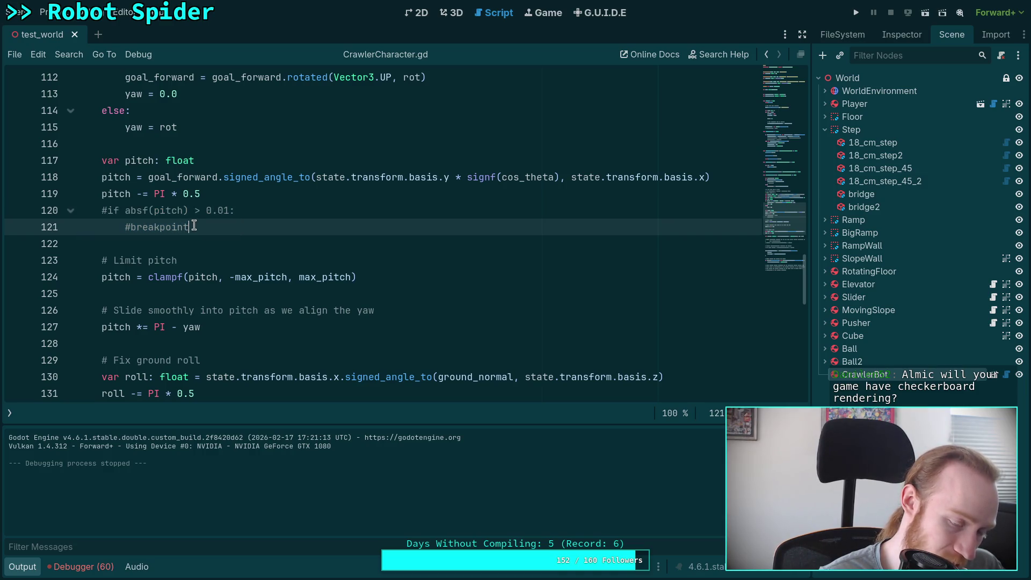
key("ctrl+k")
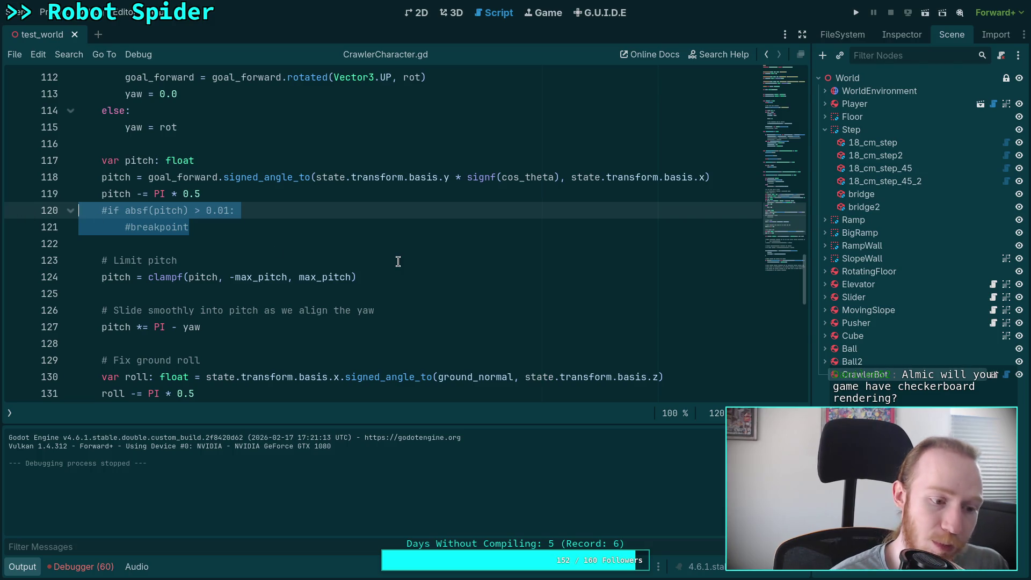
key("BackSpace")
key("BackSpace")
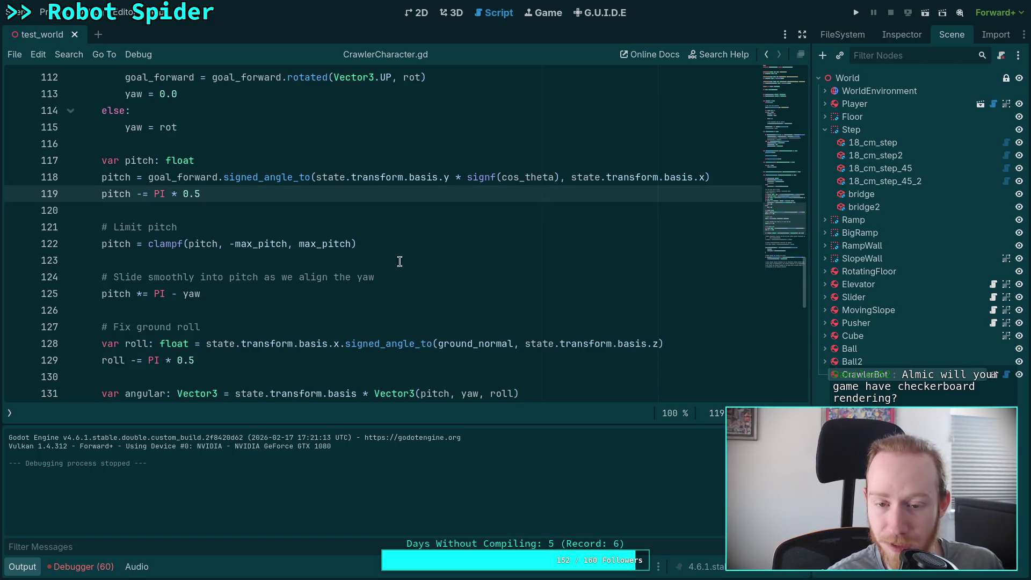
scroll(508, 218, "up", 2)
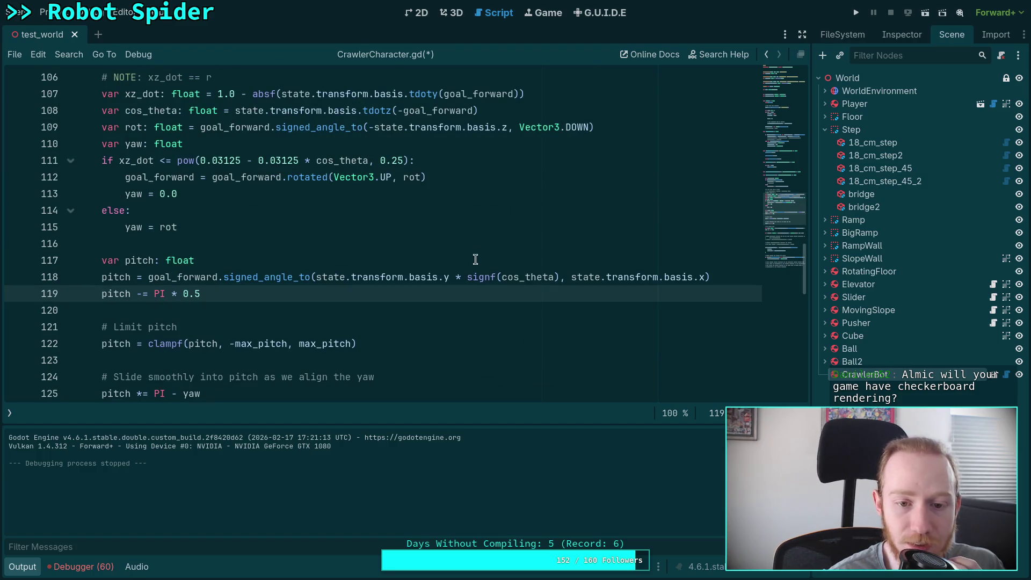
Remove ' * signf(cos_theta)' from state.transform.basis.y on line 118.
left_click_drag(445, 277, 560, 277)
left_click(559, 277)
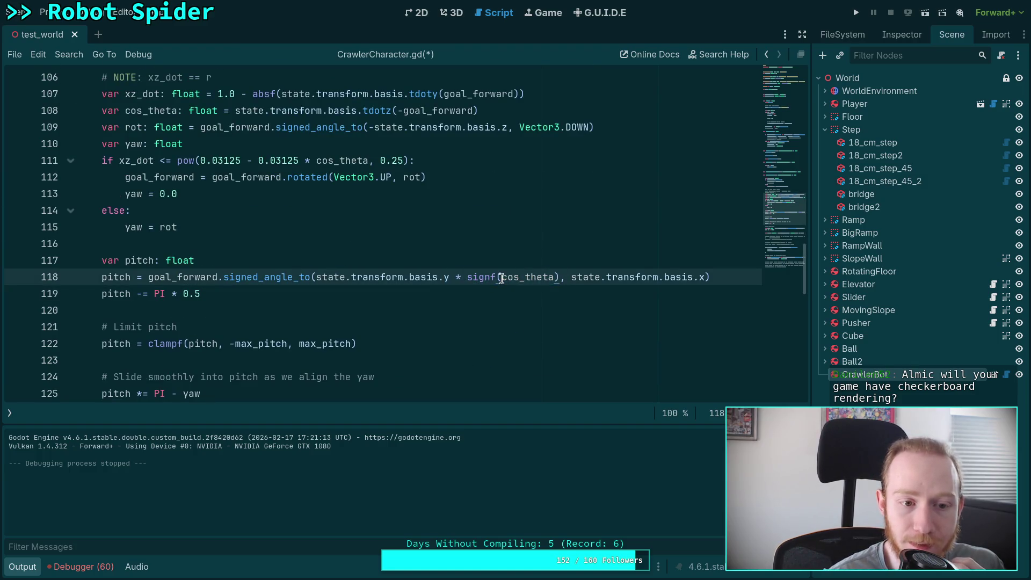
left_click_drag(456, 277, 560, 277)
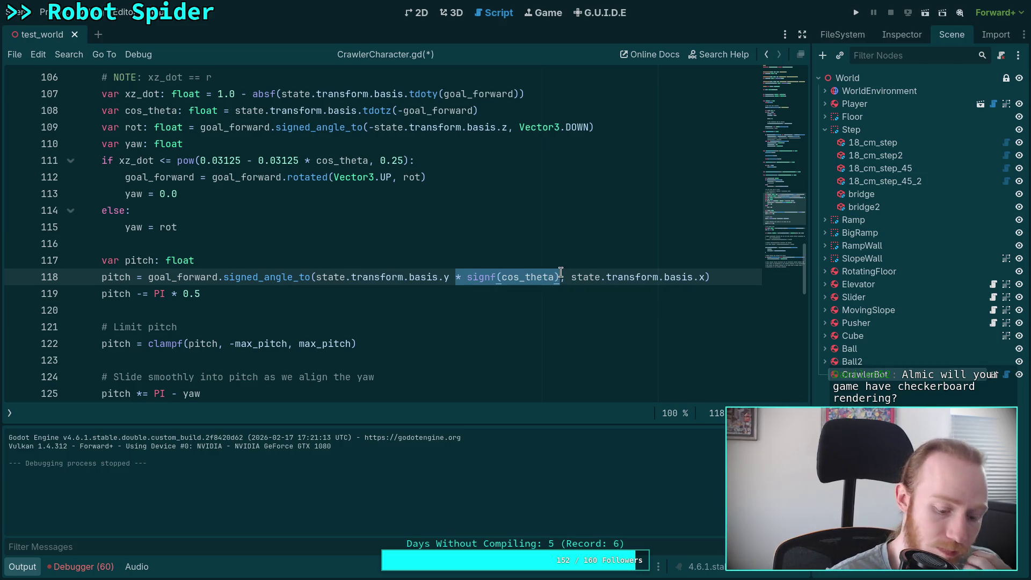
key("BackSpace")
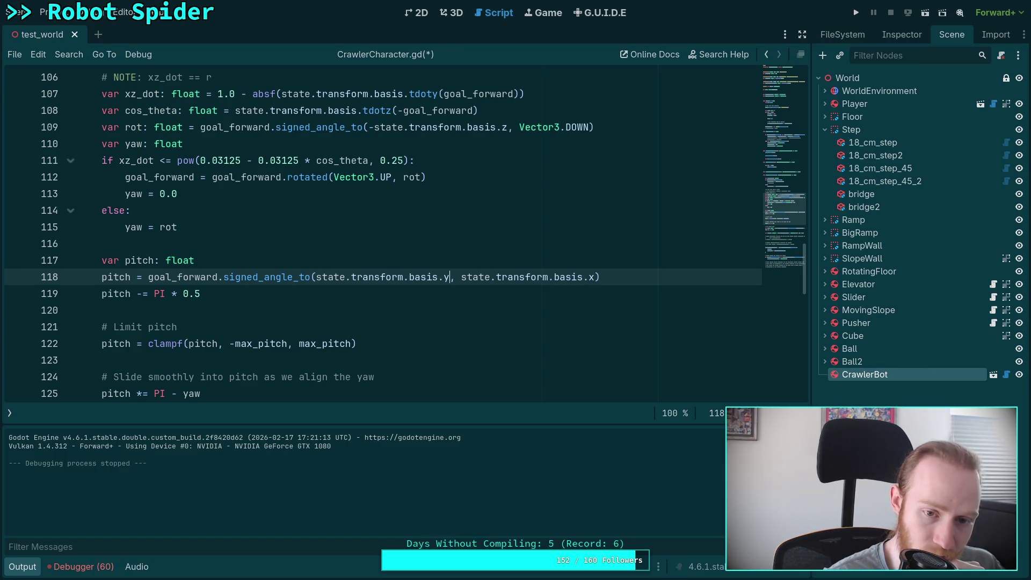
mouse_move(558, 273)
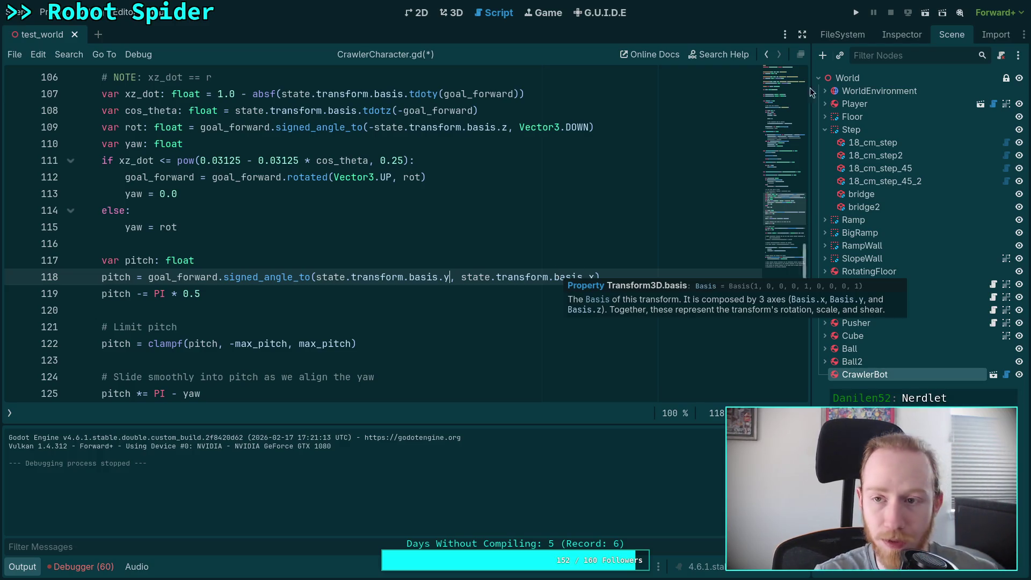
Save and test the plain basis.y pitch in-game, then stop it and go to line 119.
key("F5")
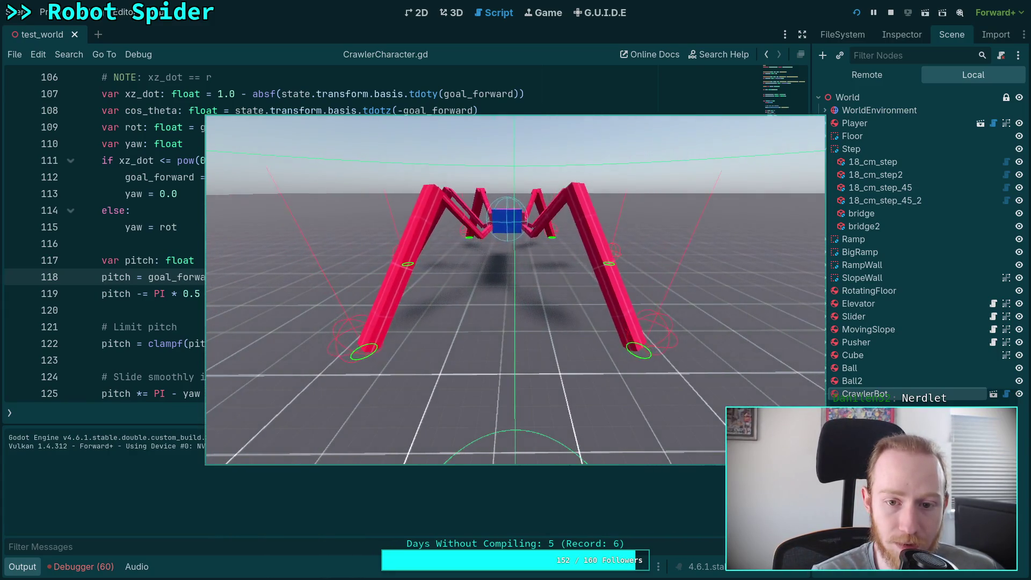
left_click(890, 12)
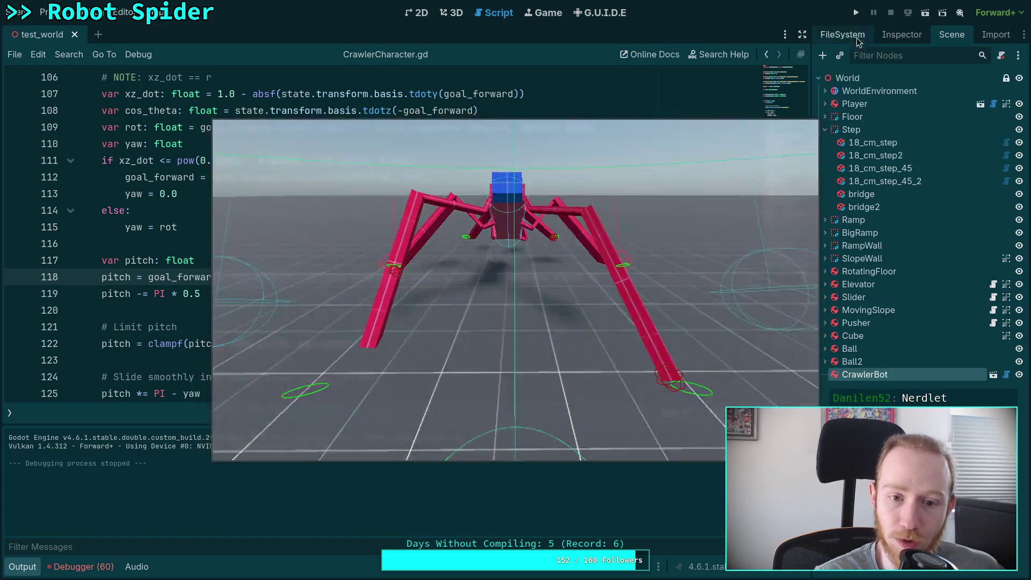
scroll(472, 292, "down", 1)
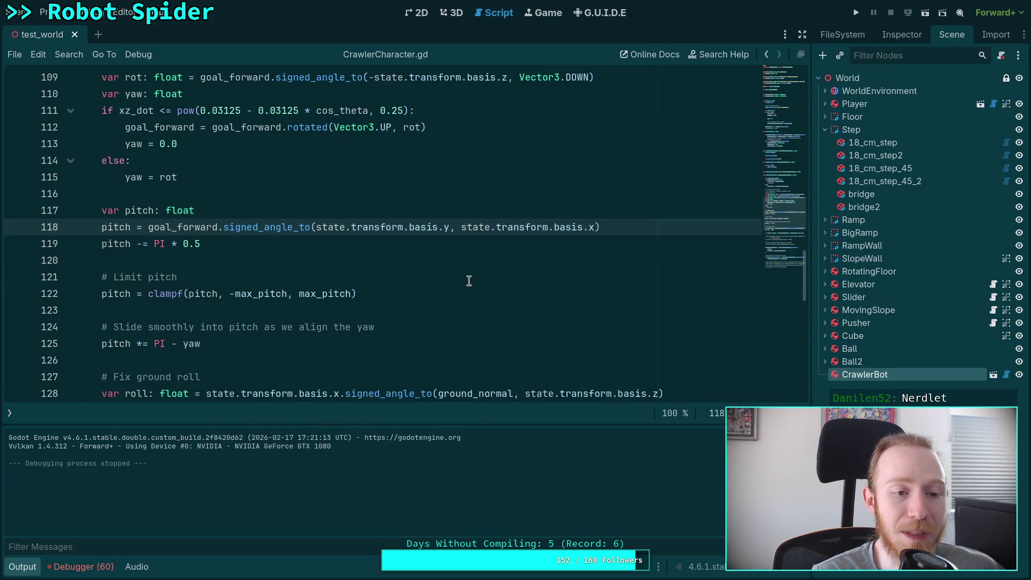
scroll(476, 275, "down", 1)
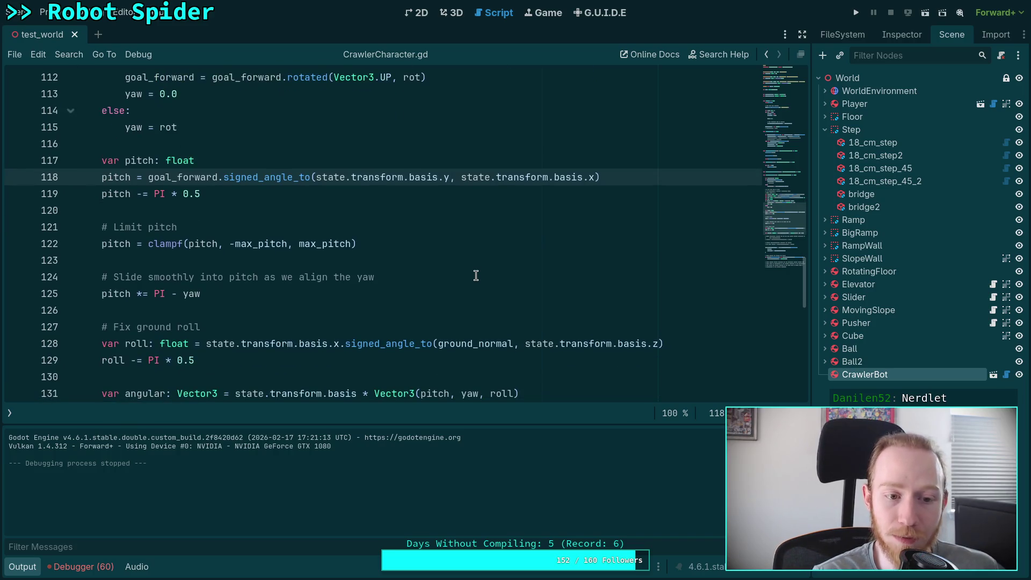
scroll(476, 274, "down", 1)
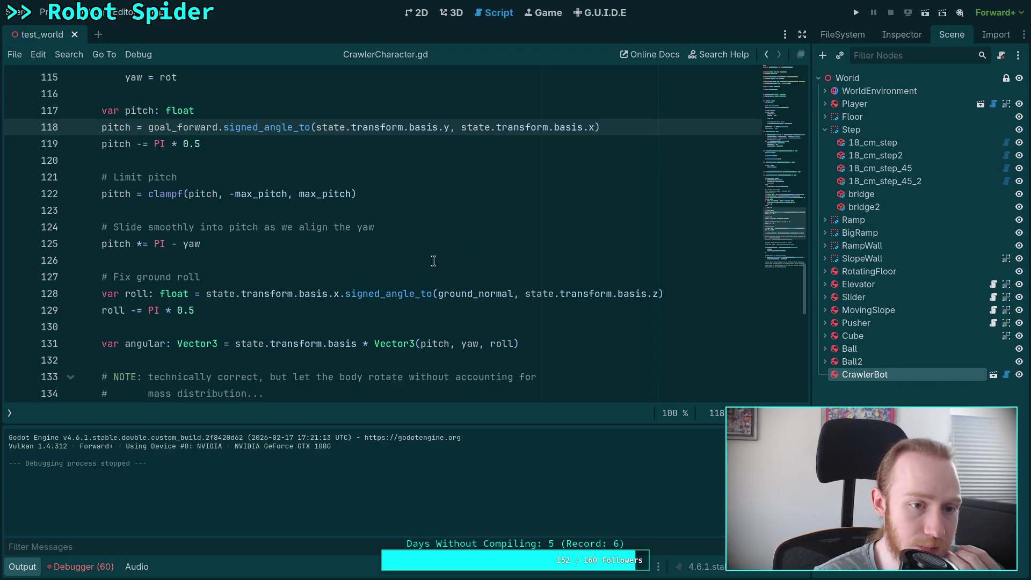
left_click(279, 142)
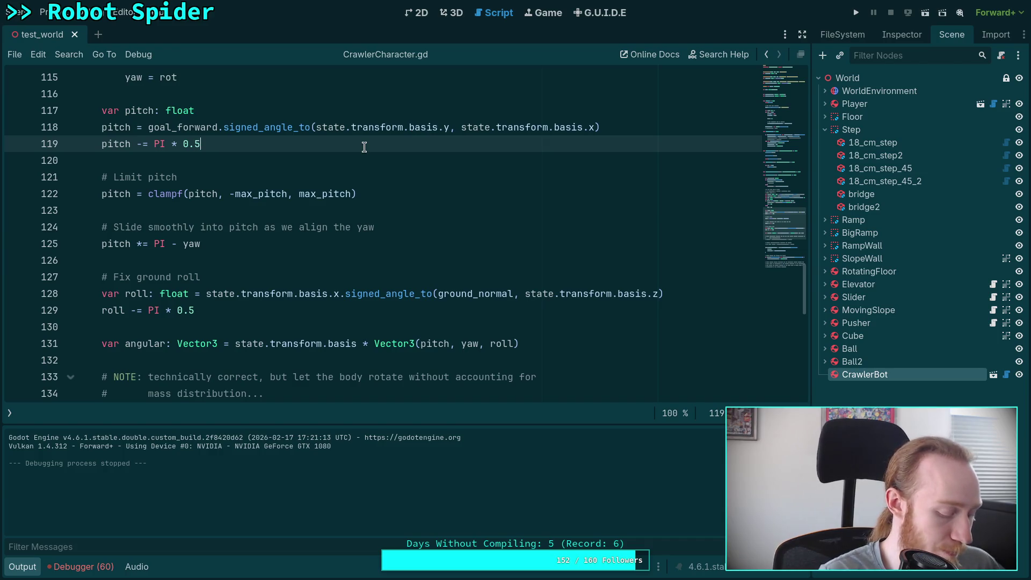
Add 'if absf(pitch) > 0.1:' with an indented breakpoint after line 119, save, and run.
key("Return")
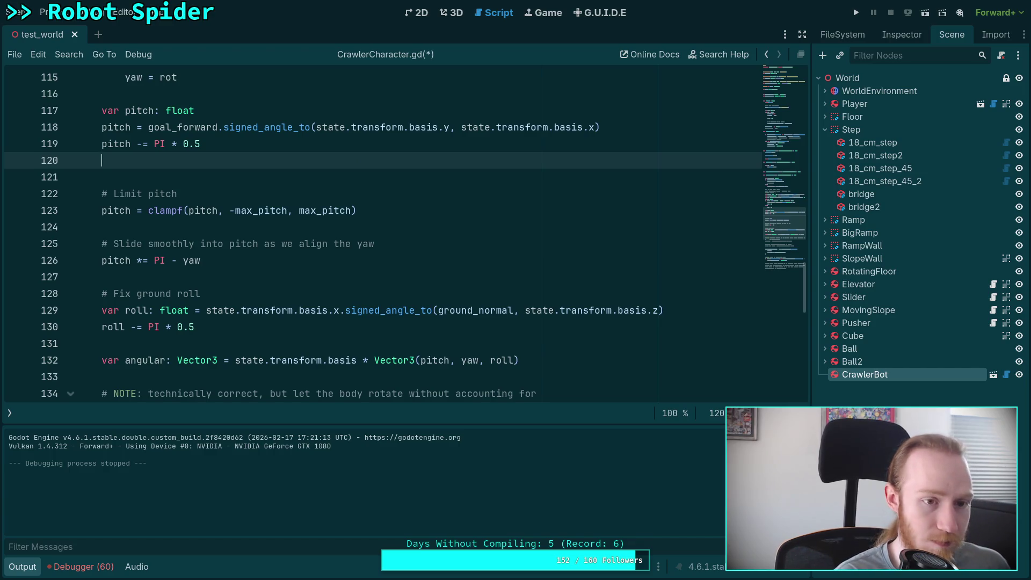
type("if ")
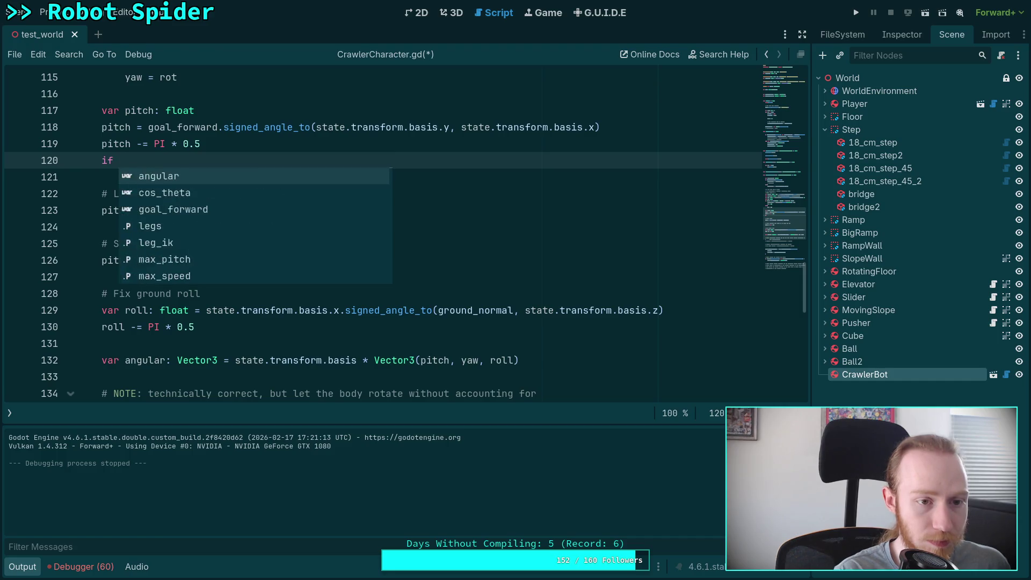
type("absf(pitch")
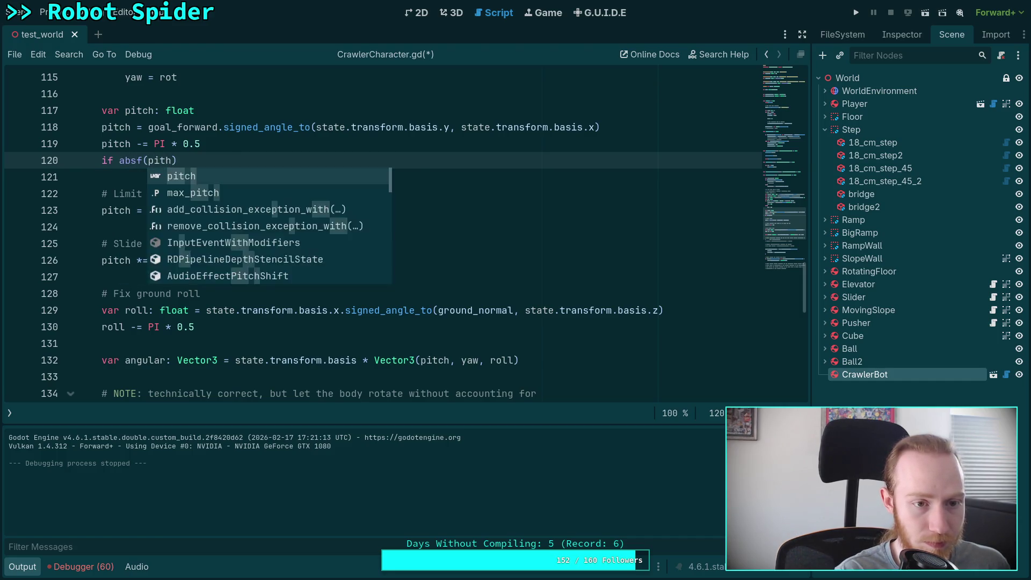
type(") > 0p")
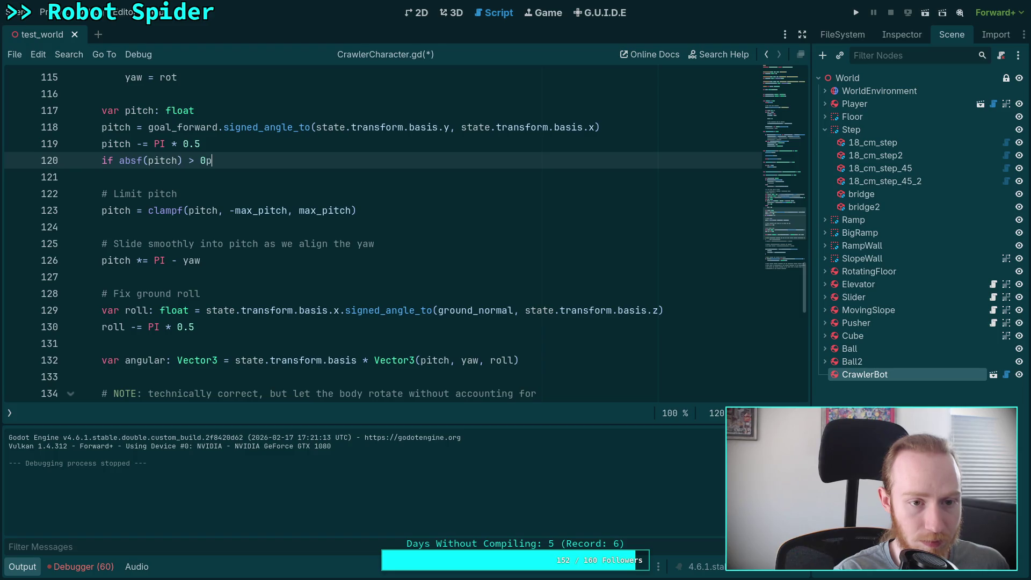
key("BackSpace")
type(".1:")
key("Return")
type("b")
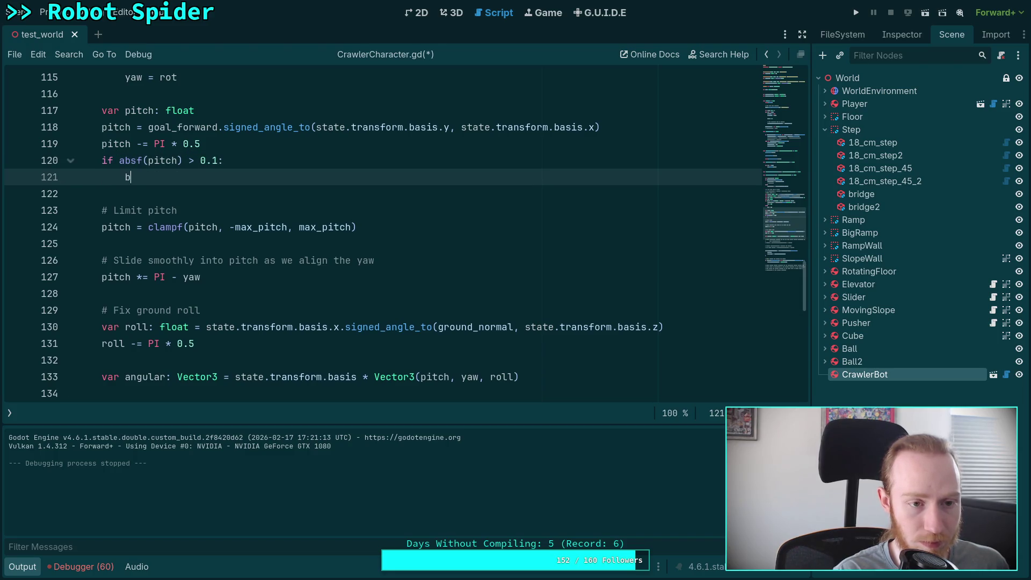
type("reakpoint")
key("ctrl+s")
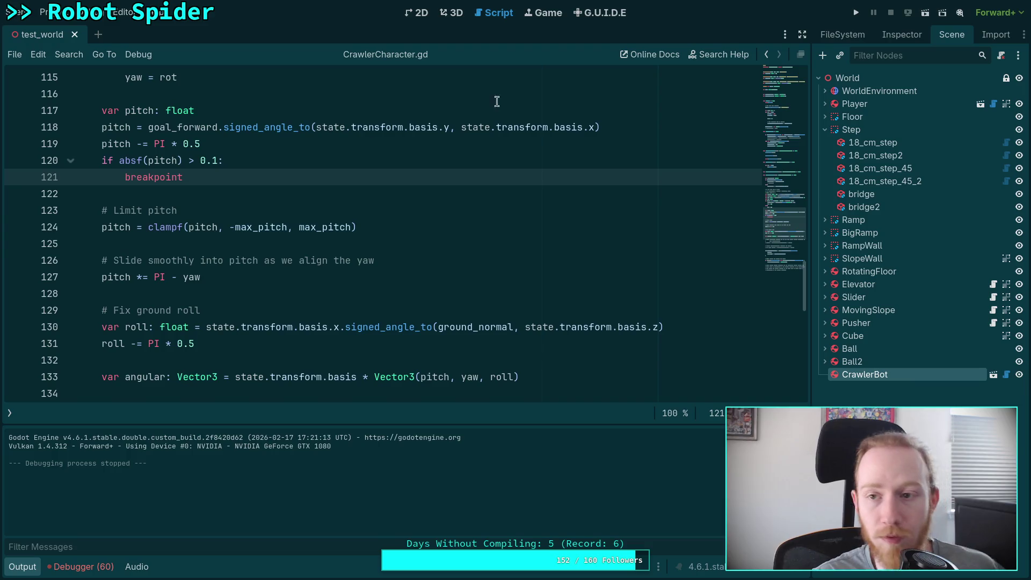
left_click(855, 13)
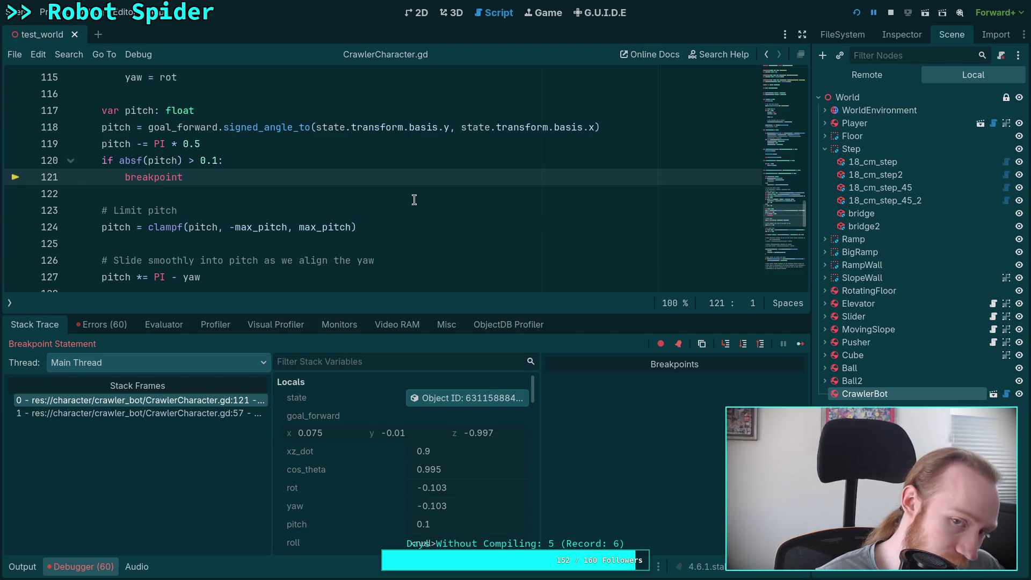
Change the pitch axis on line 118 to -state.transform.basis.x, rerun the game, and stop it.
left_click(461, 127)
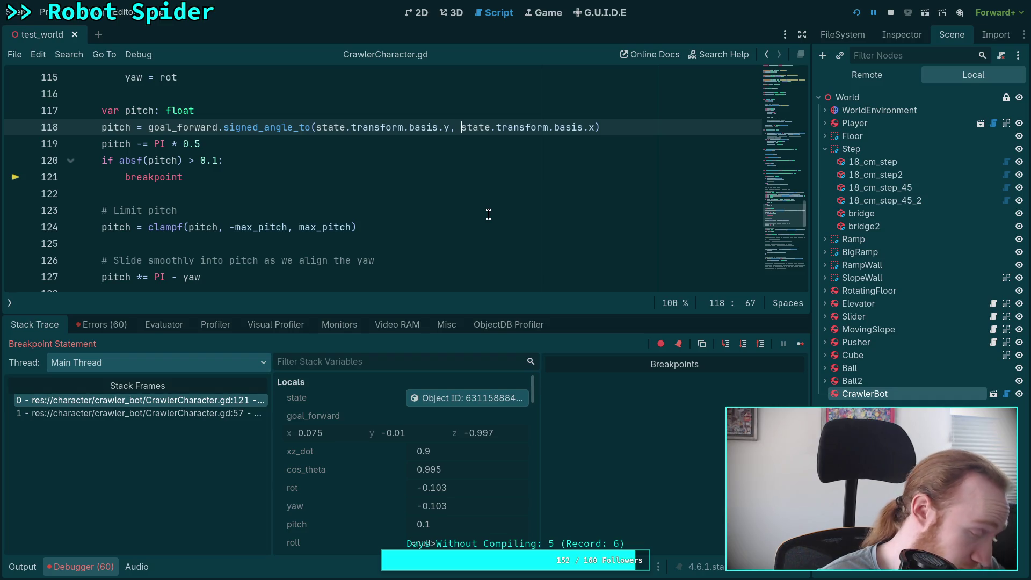
type("-")
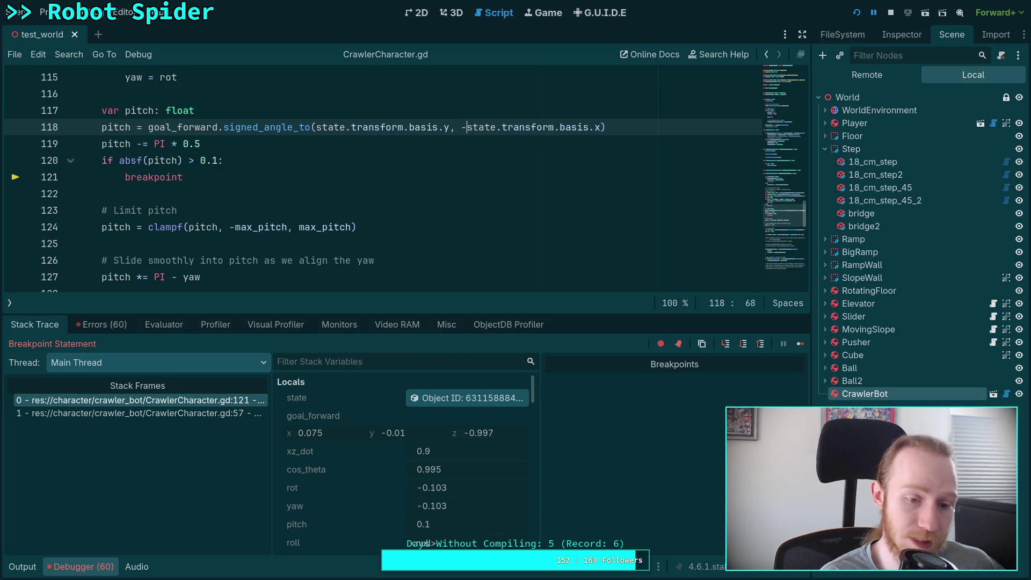
left_click(893, 16)
key("F5")
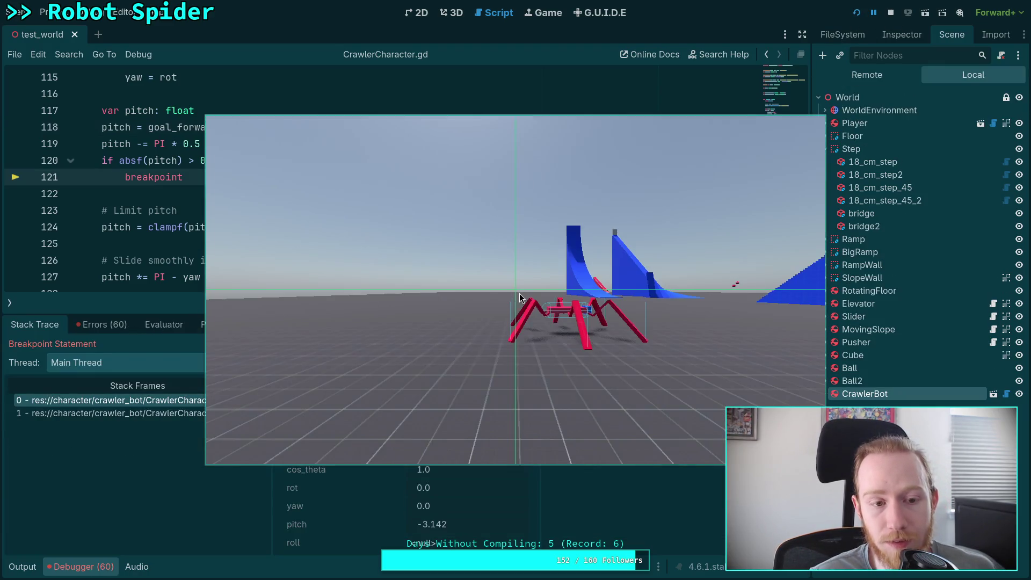
left_click(891, 13)
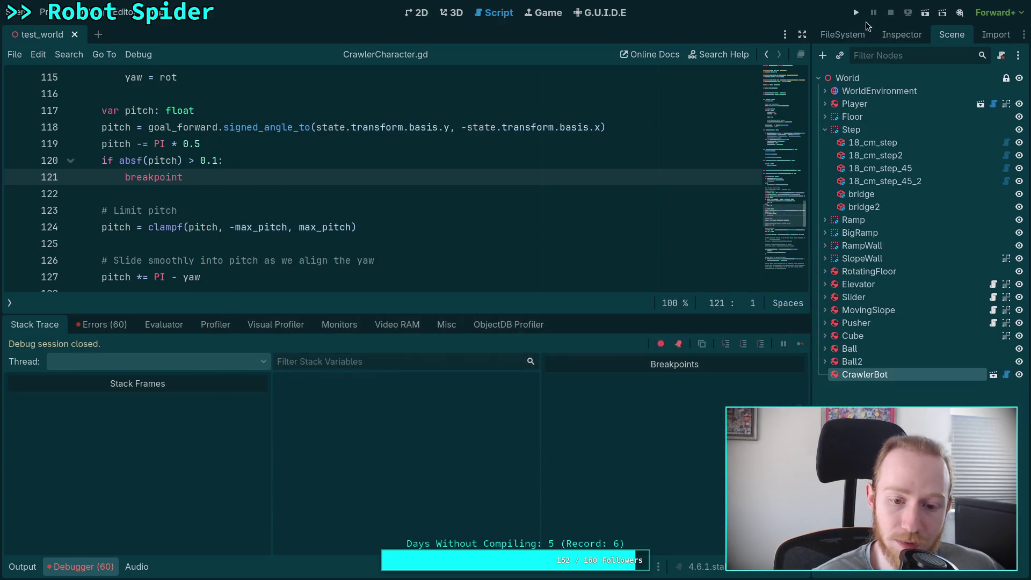
Restore the un-negated state.transform.basis.x on line 118 and save.
left_click(467, 128)
key("BackSpace")
key("ctrl+s")
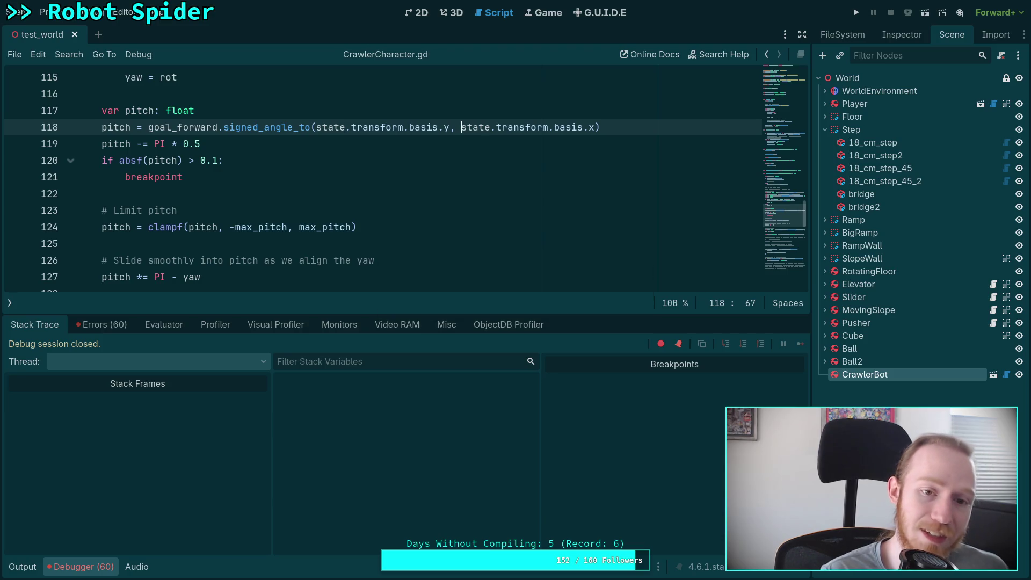
left_click(343, 174)
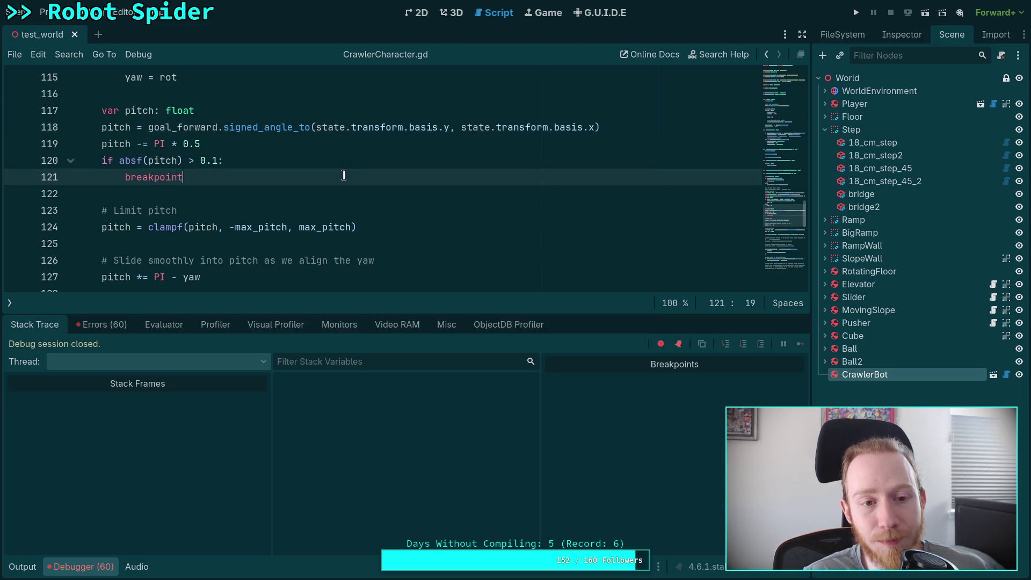
scroll(344, 175, "up", 5)
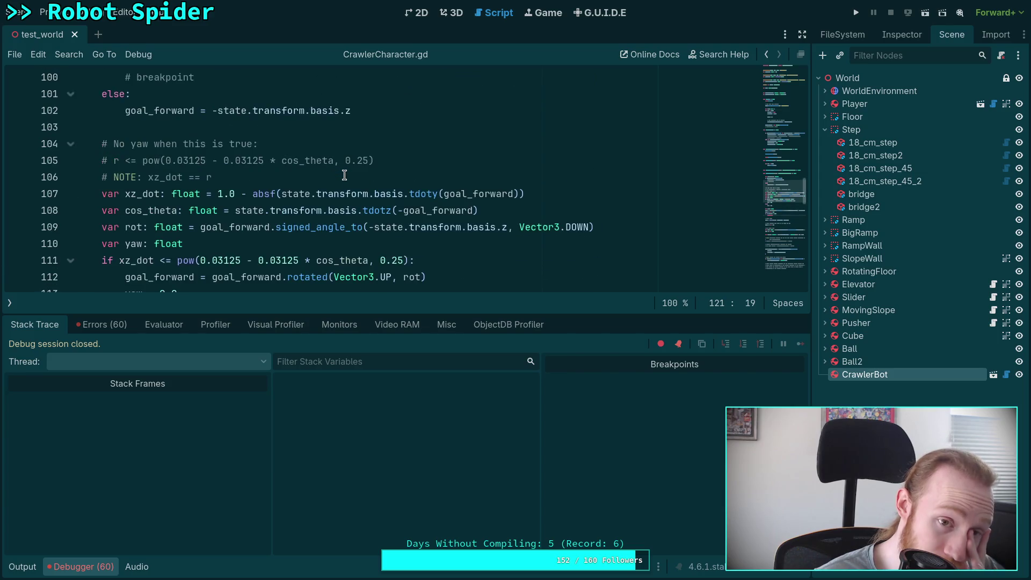
scroll(344, 175, "up", 2)
mouse_move(295, 214)
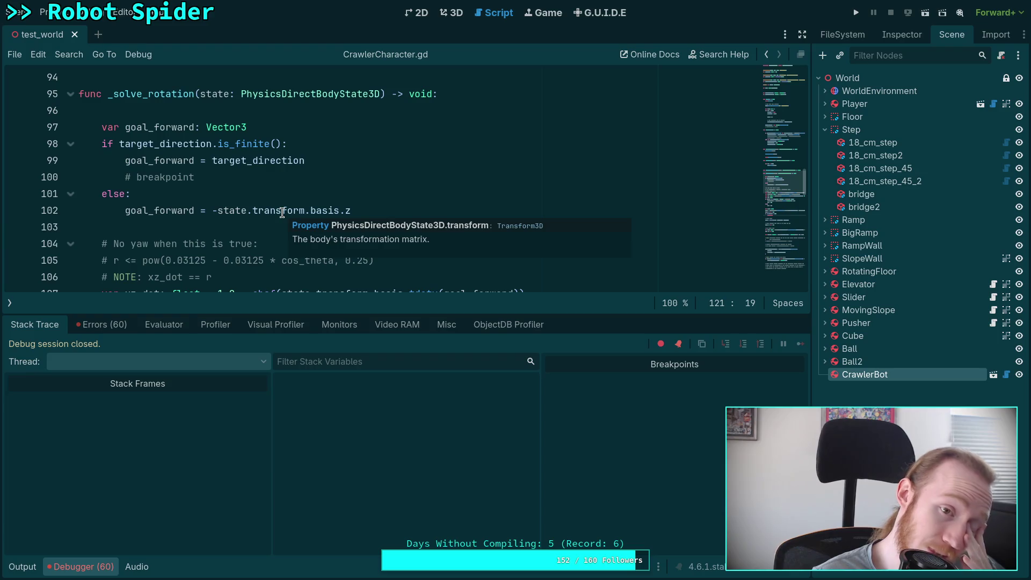
scroll(282, 212, "down", 7)
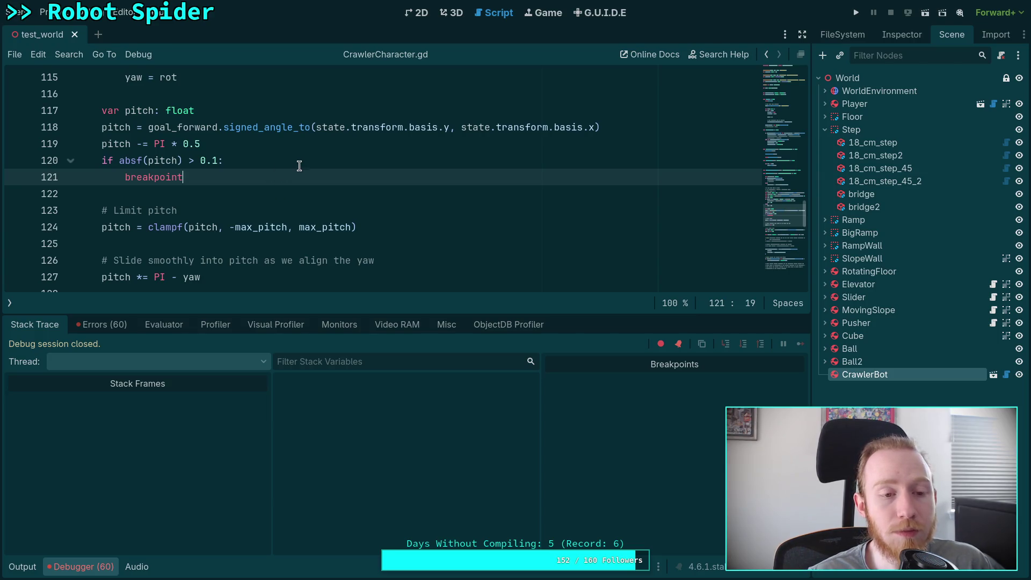
scroll(299, 170, "up", 1)
scroll(299, 169, "up", 2)
scroll(300, 180, "down", 1)
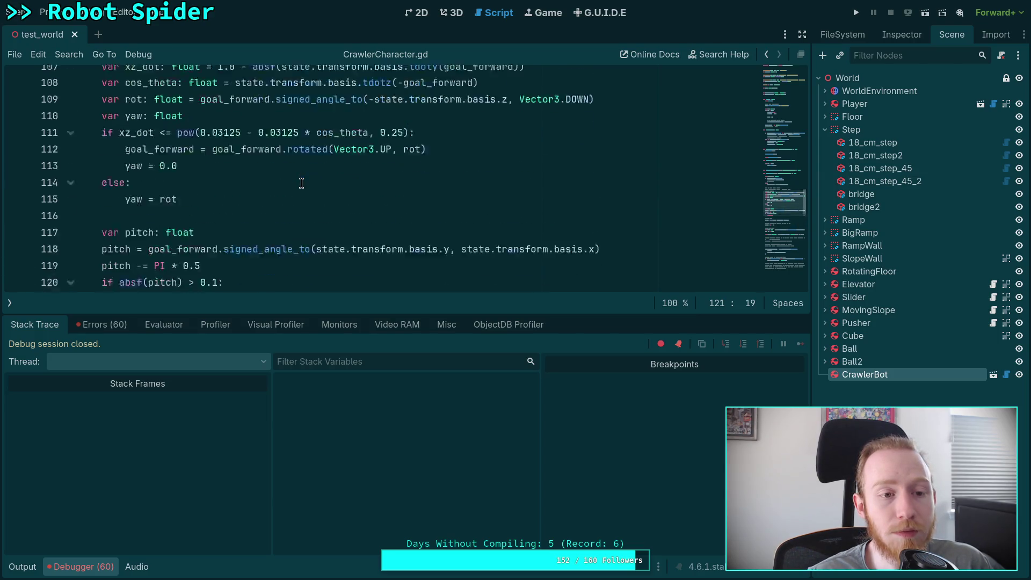
Insert print(target_direction) inside the pitch check, just above the breakpoint.
left_click(278, 260)
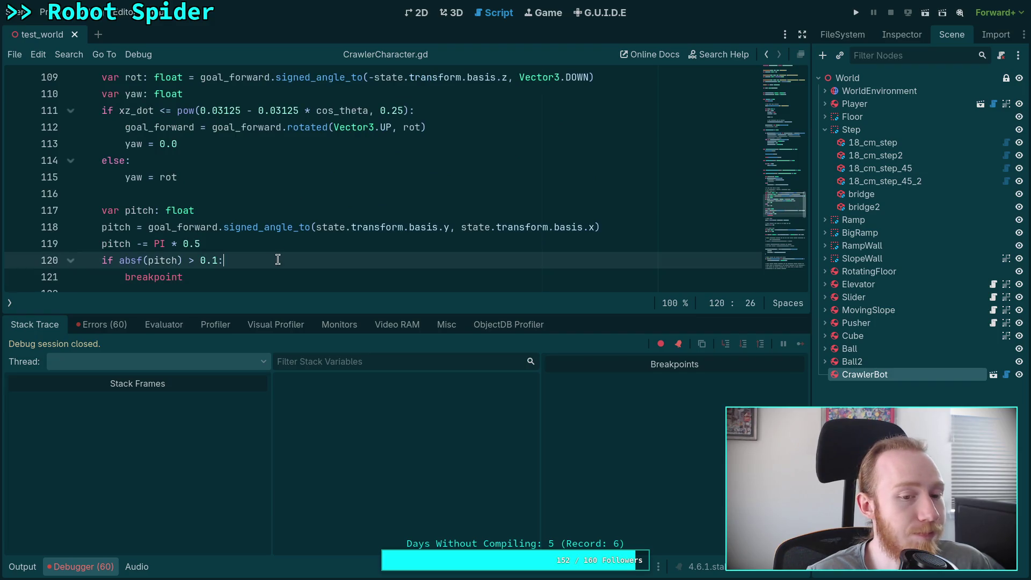
key("Down")
key("ctrl+BackSpace")
type("pri")
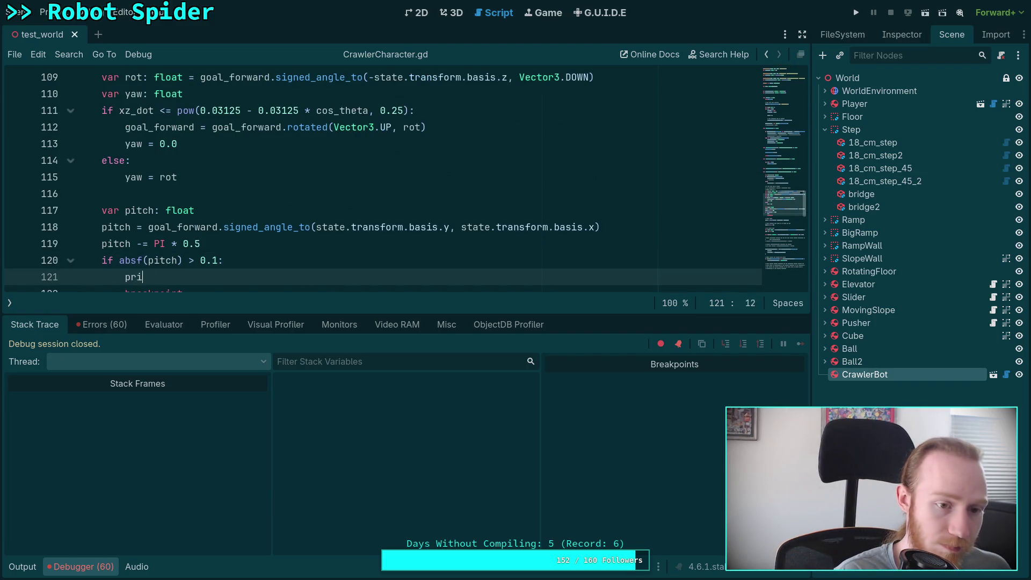
type("nt(tar")
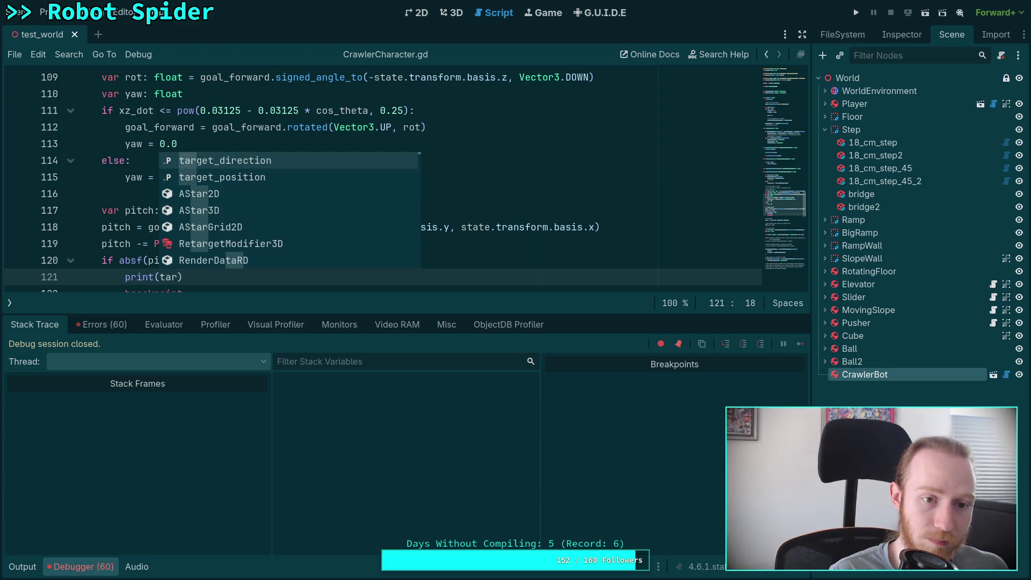
key("Return")
scroll(280, 198, "up", 4)
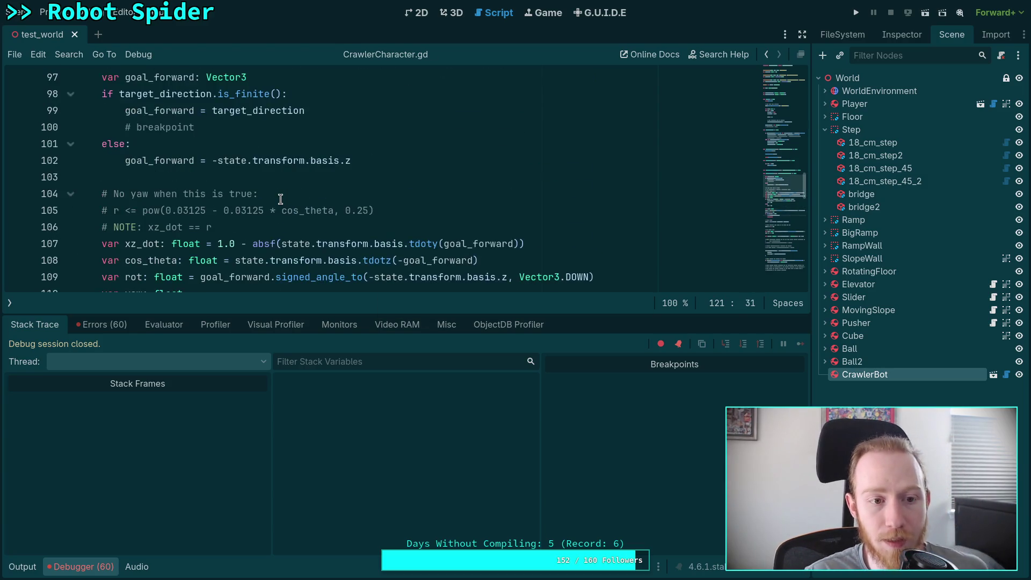
scroll(330, 212, "down", 7)
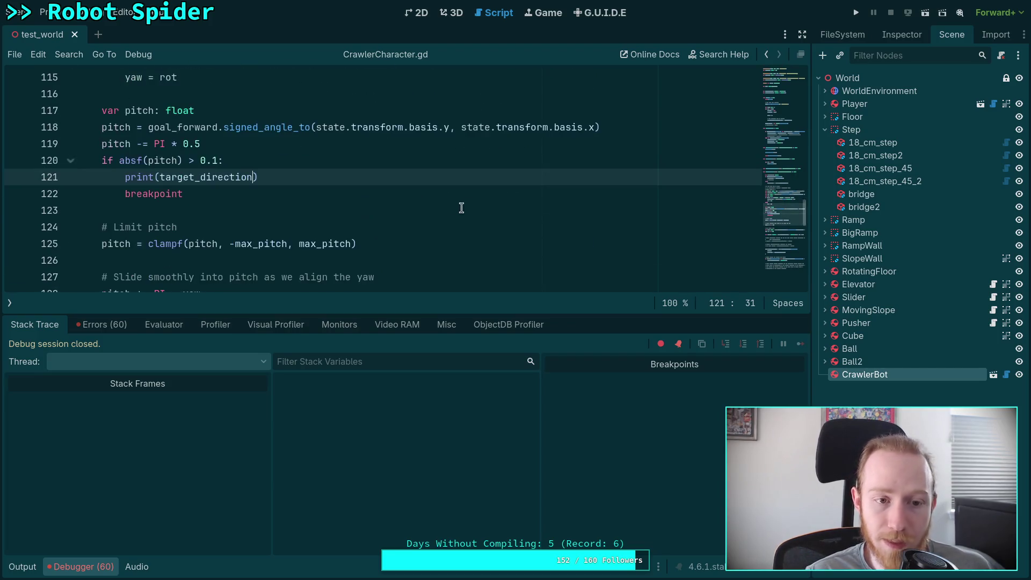
Run the game to the breakpoint and show the output log with target direction (-0.034, -0.012, -0.999).
left_click(856, 11)
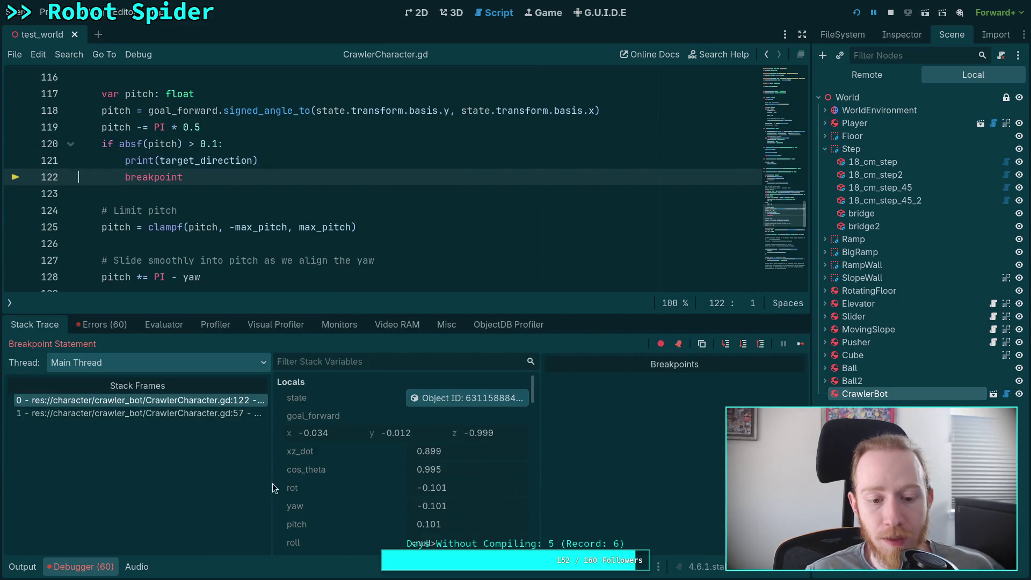
scroll(396, 484, "down", 2)
scroll(395, 485, "up", 2)
left_click(25, 565)
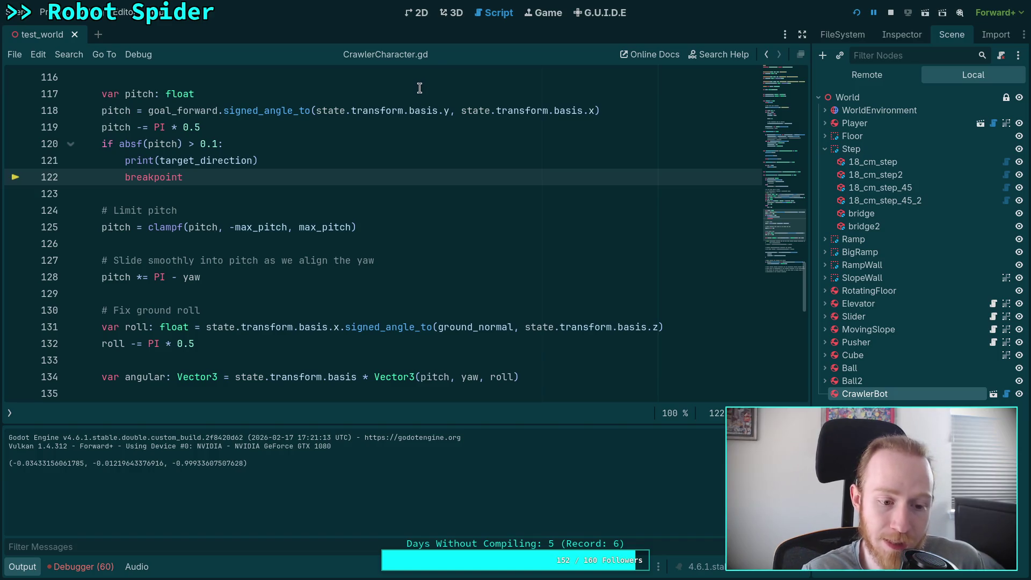
Fly the 3D viewport camera back to view the spider, then return to the paused script.
left_click(441, 15)
right_click(508, 256)
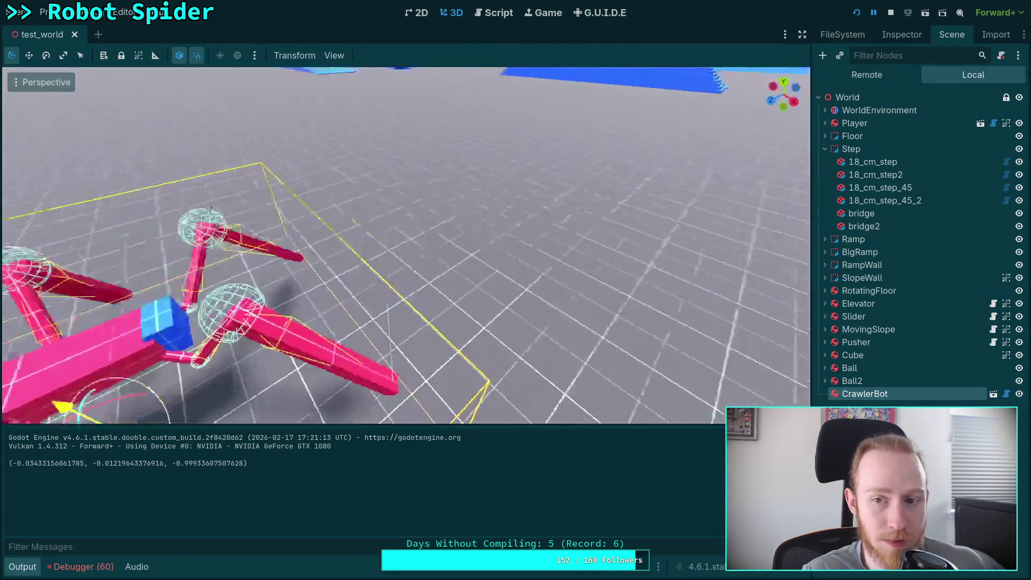
key("s")
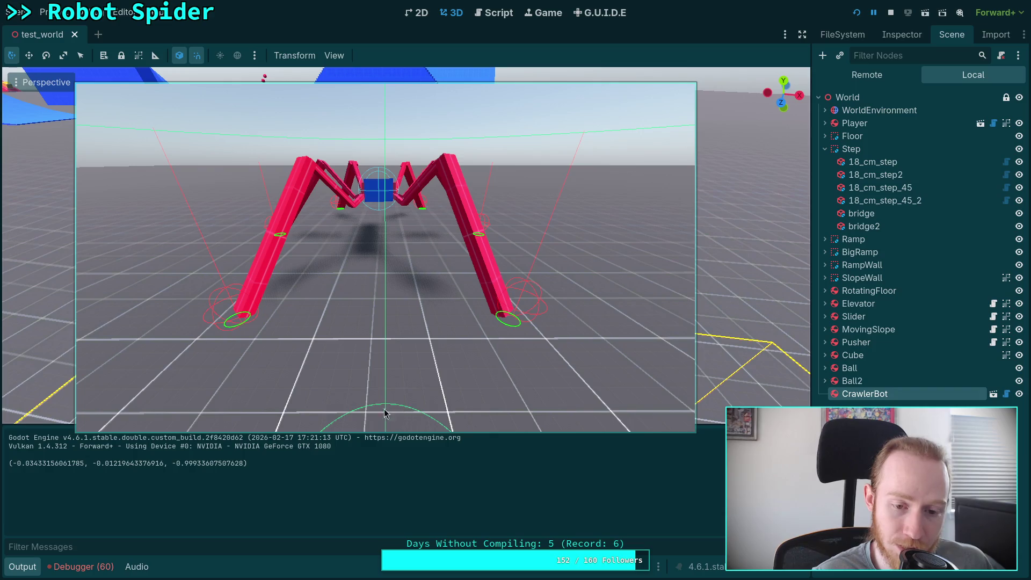
left_click_drag(469, 337, 246, 349)
key("alt+Tab")
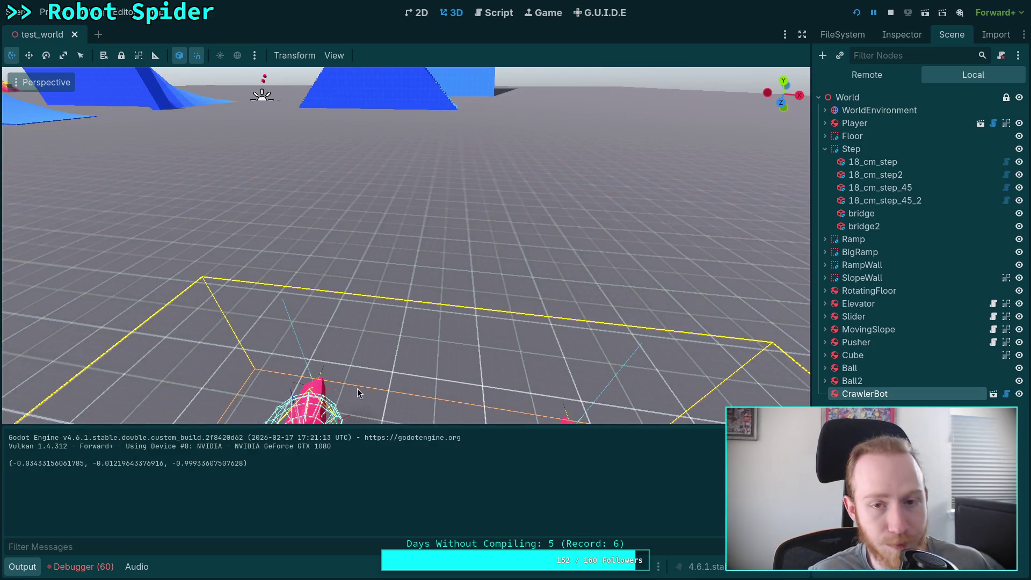
left_click(500, 13)
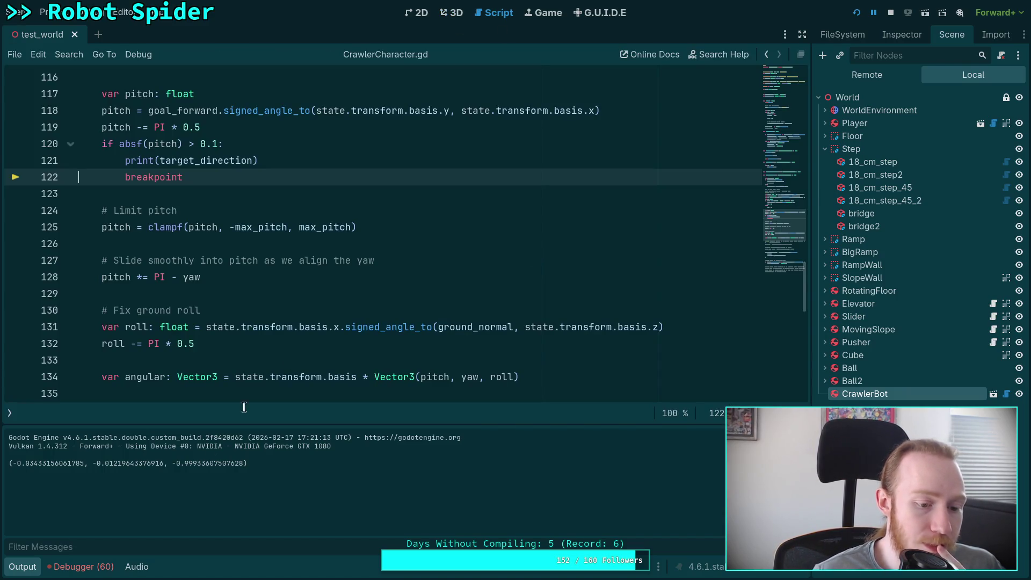
Inspect the Debugger's stack trace locals: goal_forward (-0.034, -0.012, -0.999), xz_dot 0.899, yaw -0.101, pitch 0.101.
left_click(83, 566)
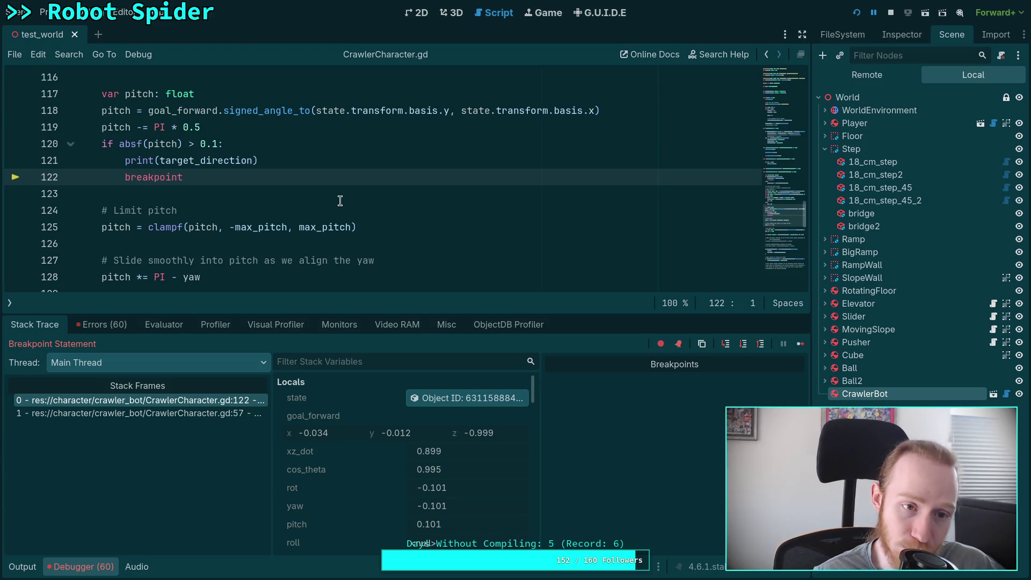
scroll(342, 195, "up", 1)
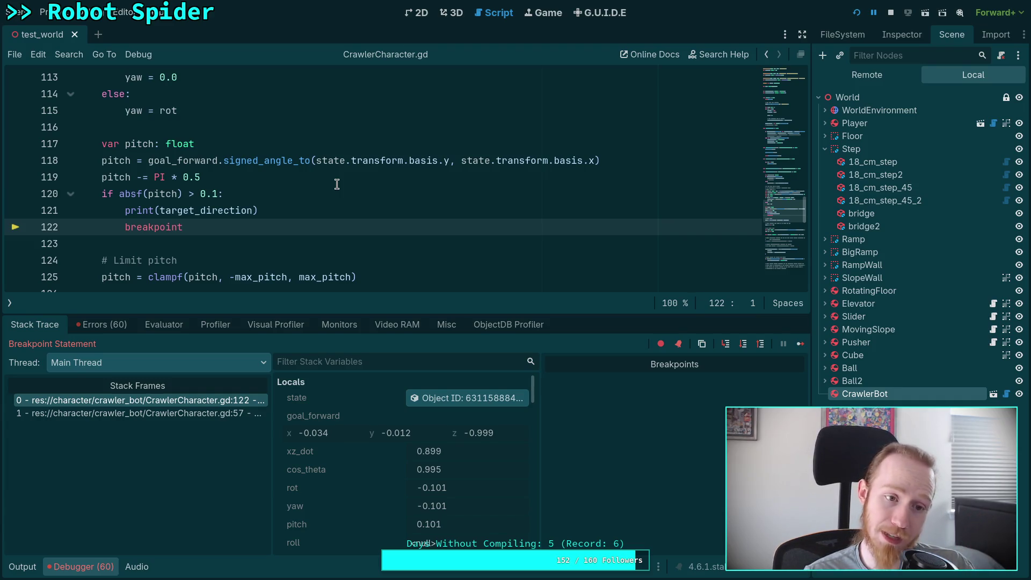
left_click(142, 177)
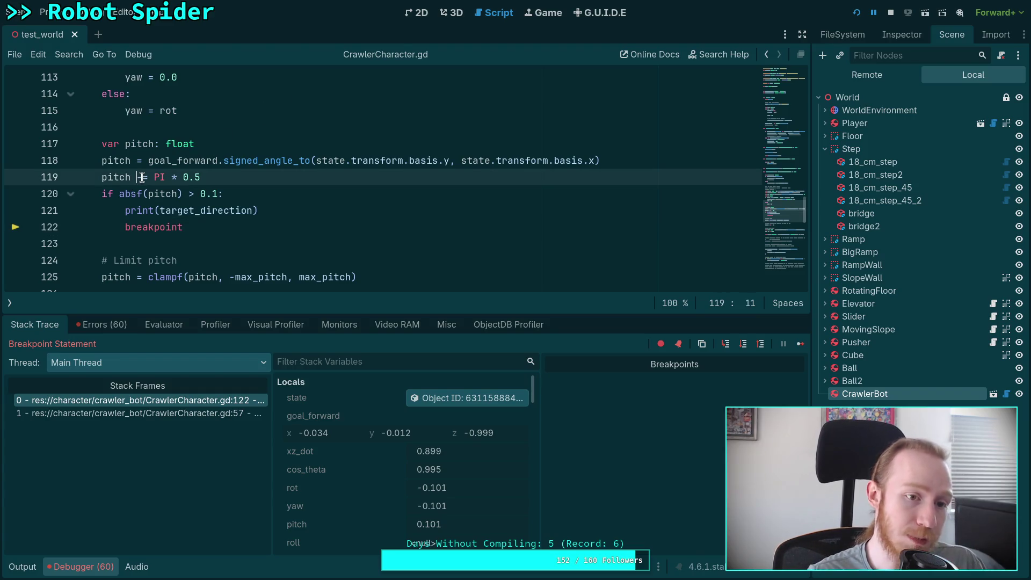
Remove the minus from pitch -= on line 119 and select the PI * 0.5 term.
key("BackSpace")
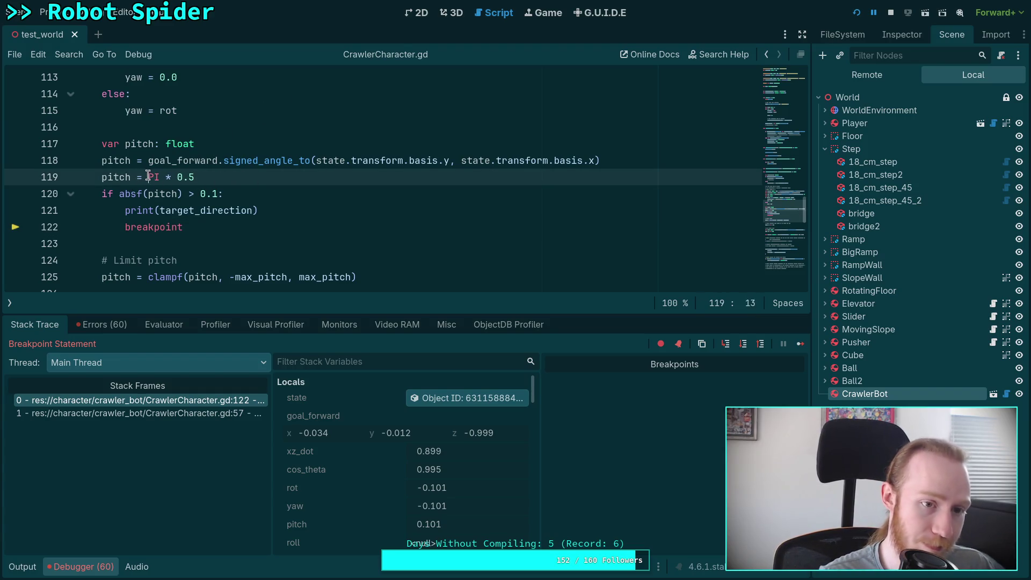
left_click_drag(148, 177, 227, 172)
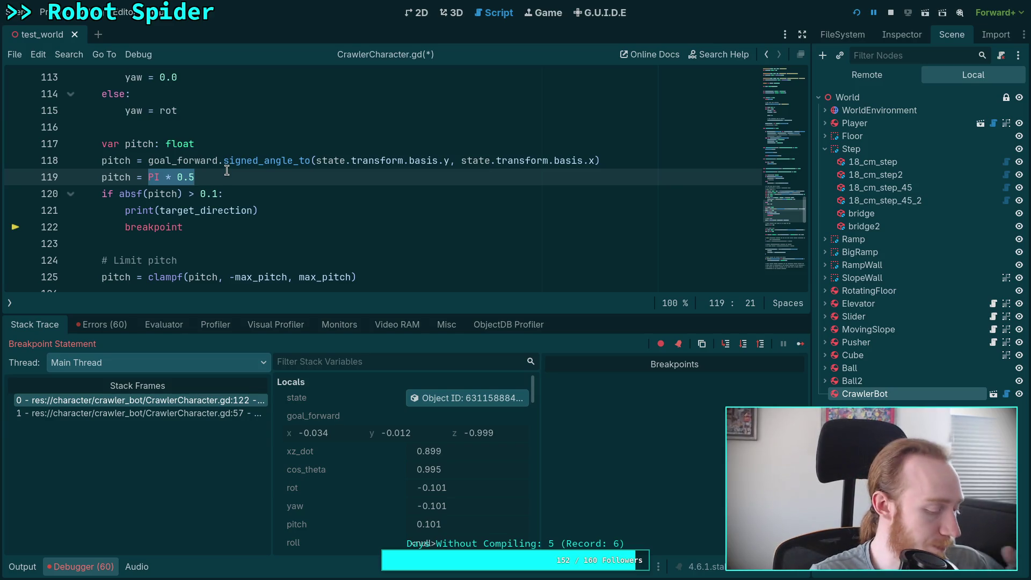
scroll(227, 170, "down", 5)
scroll(226, 171, "up", 1)
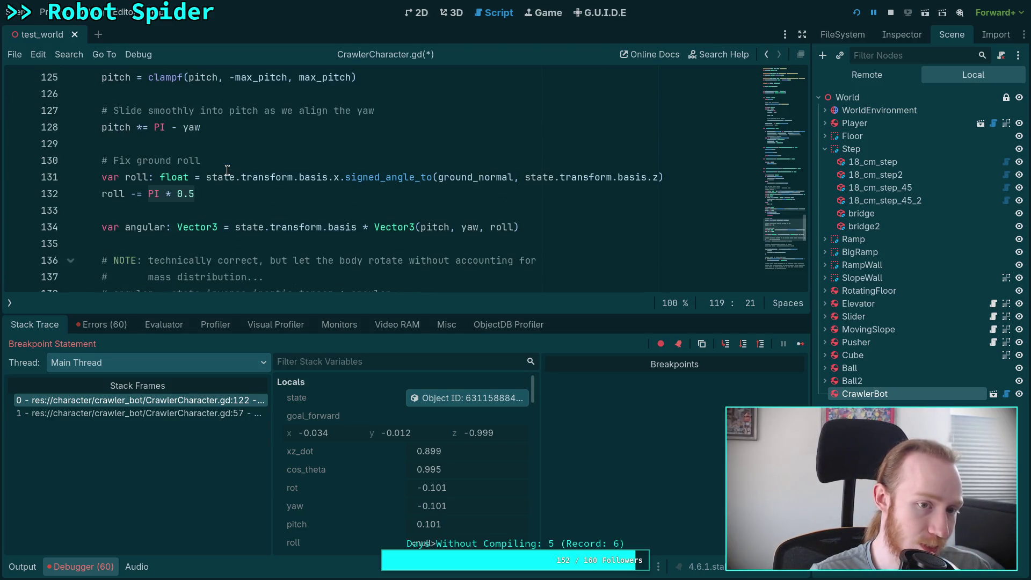
scroll(227, 170, "up", 1)
scroll(220, 177, "up", 2)
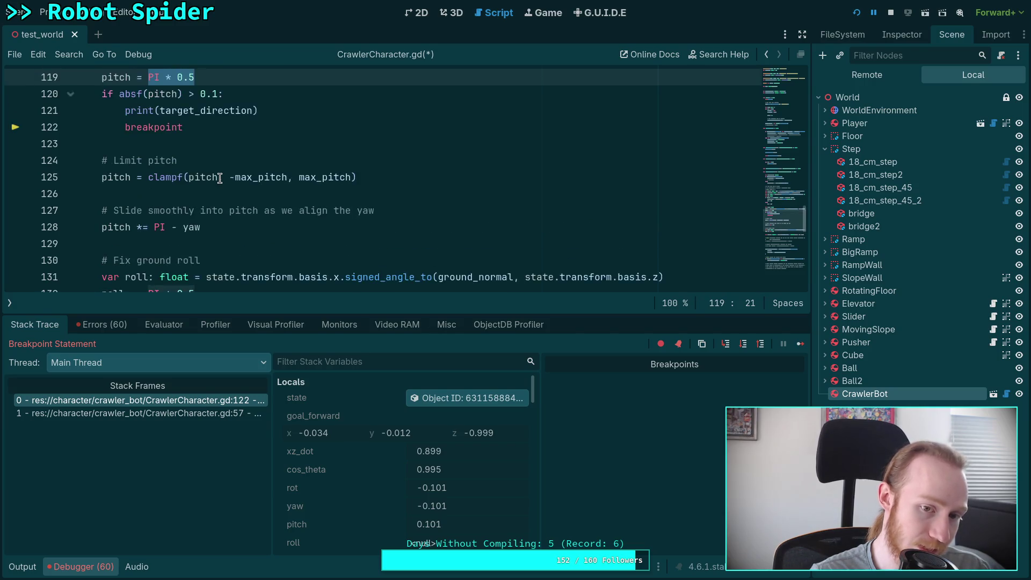
scroll(220, 177, "down", 1)
scroll(221, 177, "up", 1)
scroll(220, 177, "down", 1)
scroll(219, 177, "up", 3)
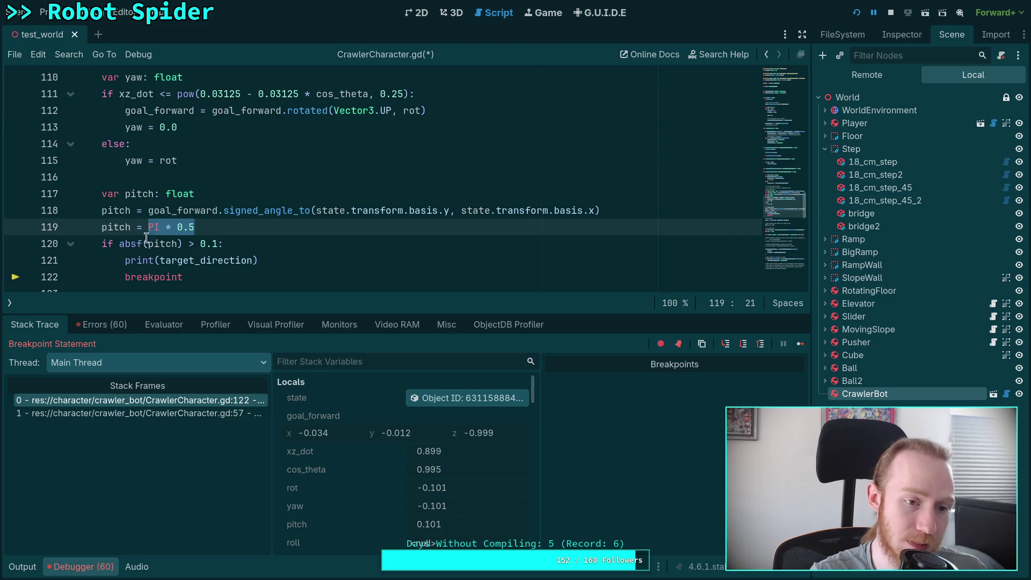
Rewrite line 119 as pitch = (PI * 0.5) - pitch and save the script.
key("Left")
key("Left")
key("Left")
type("-")
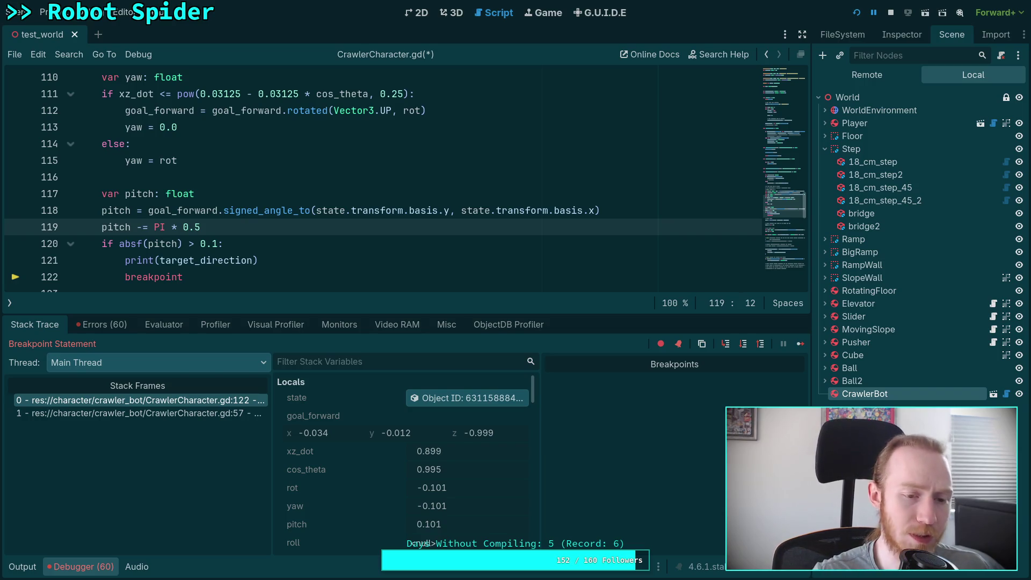
key("Delete")
key("Right")
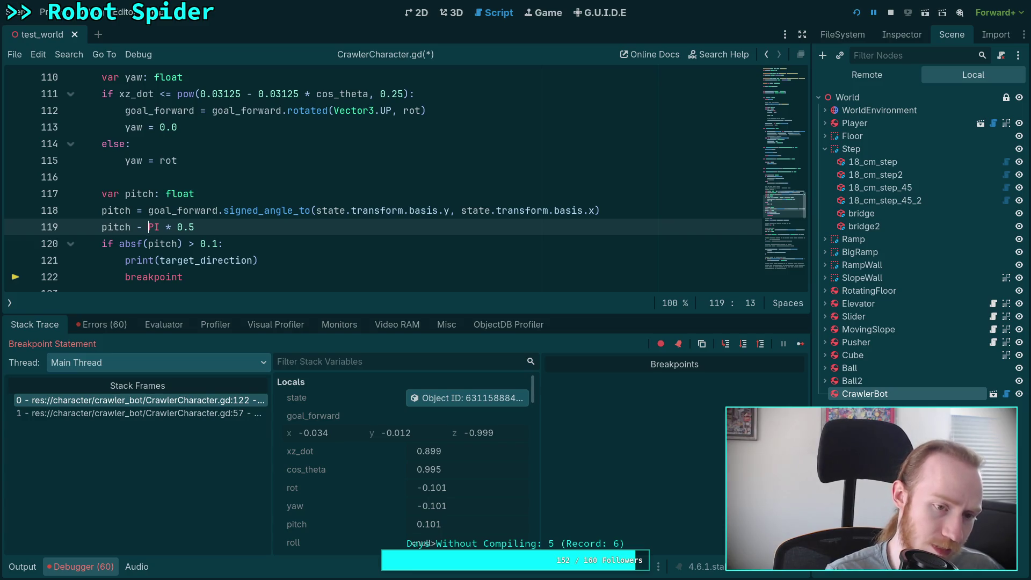
key("BackSpace")
key("BackSpace")
type("=")
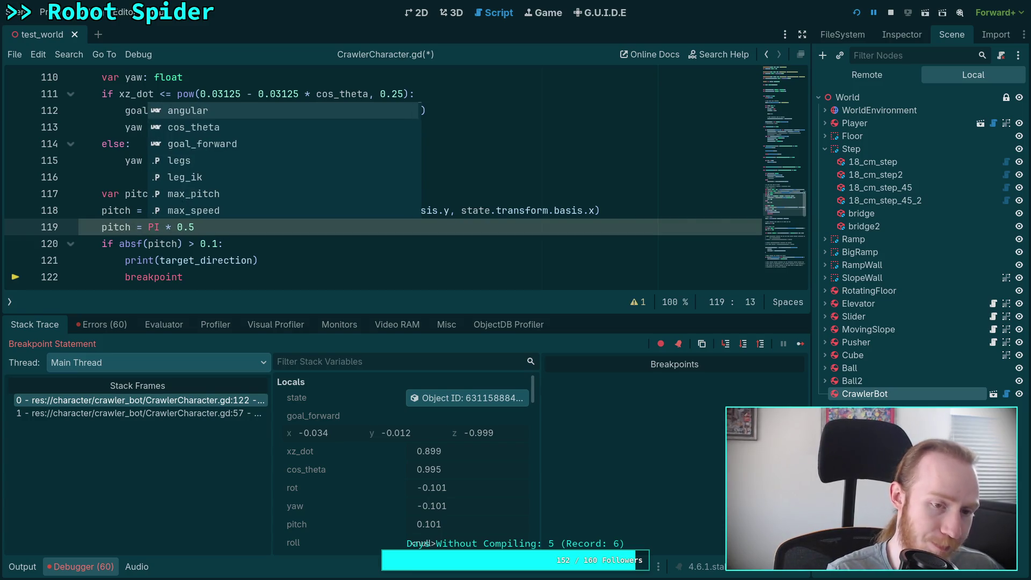
key("shift+End")
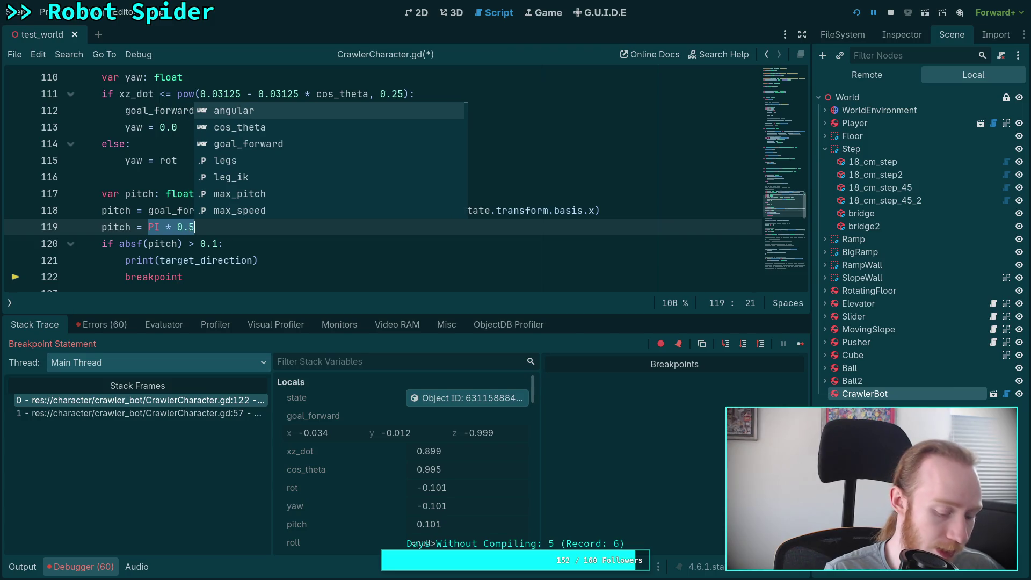
type("(")
key("End")
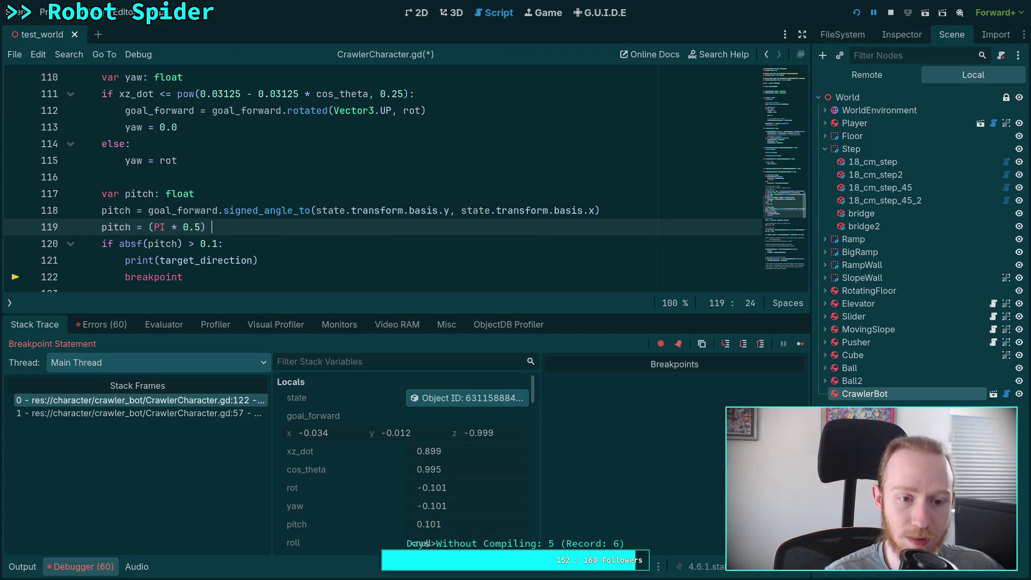
type("pitch")
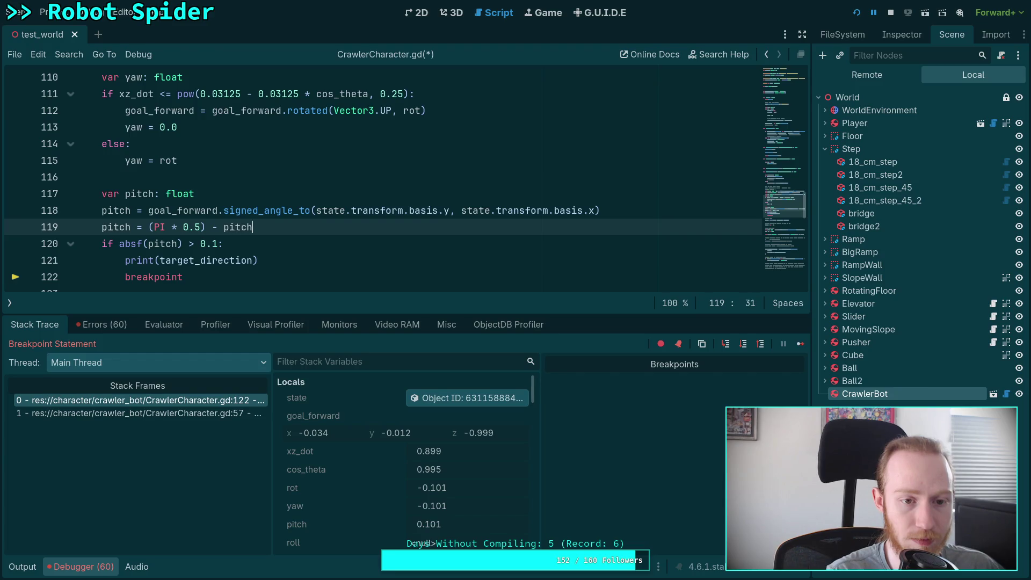
key("ctrl+s")
left_click(254, 245)
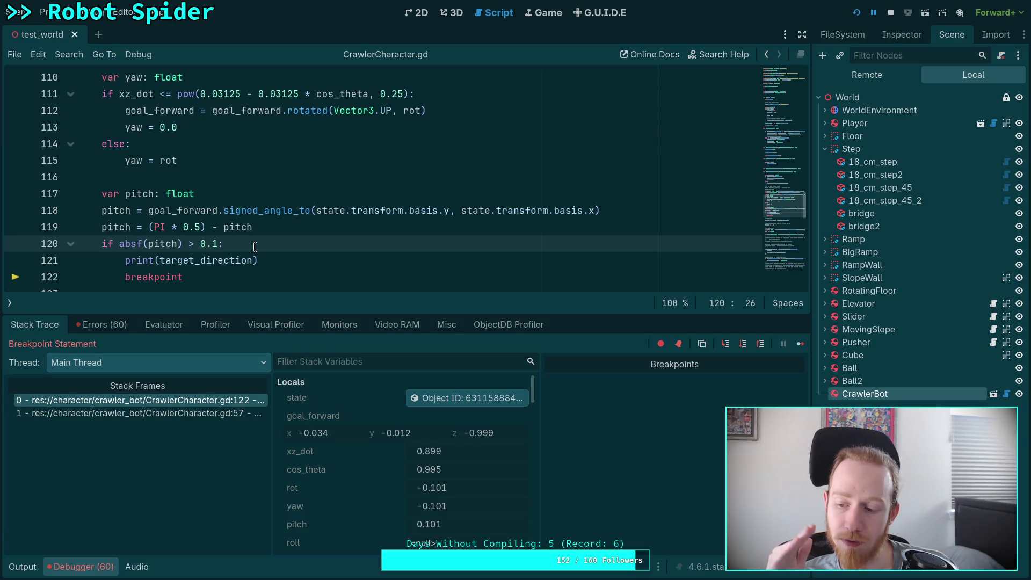
Resume past the breakpoint with F12 and restart the game; it pauses again reporting pitch 3.158.
key("F12")
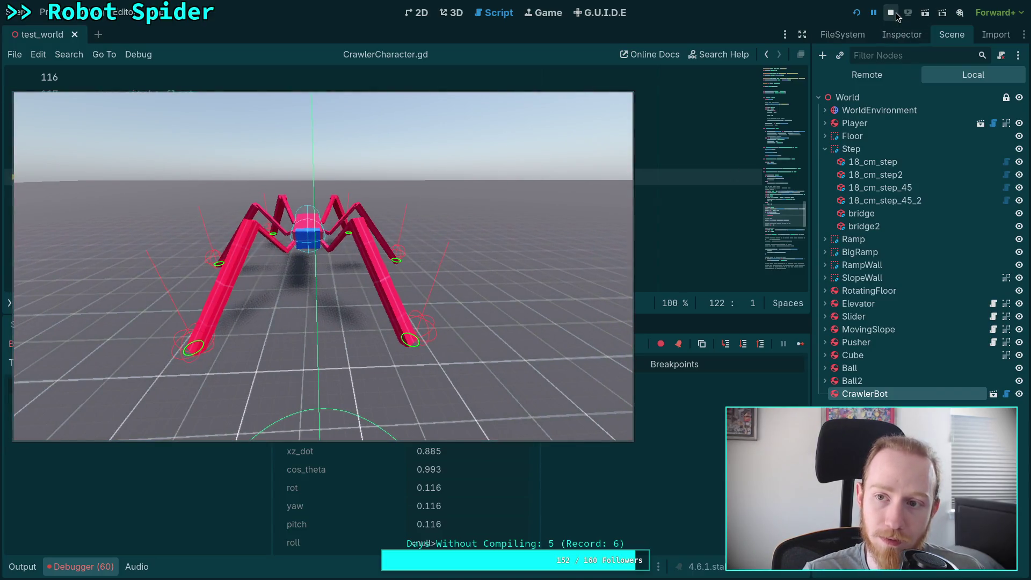
left_click(856, 14)
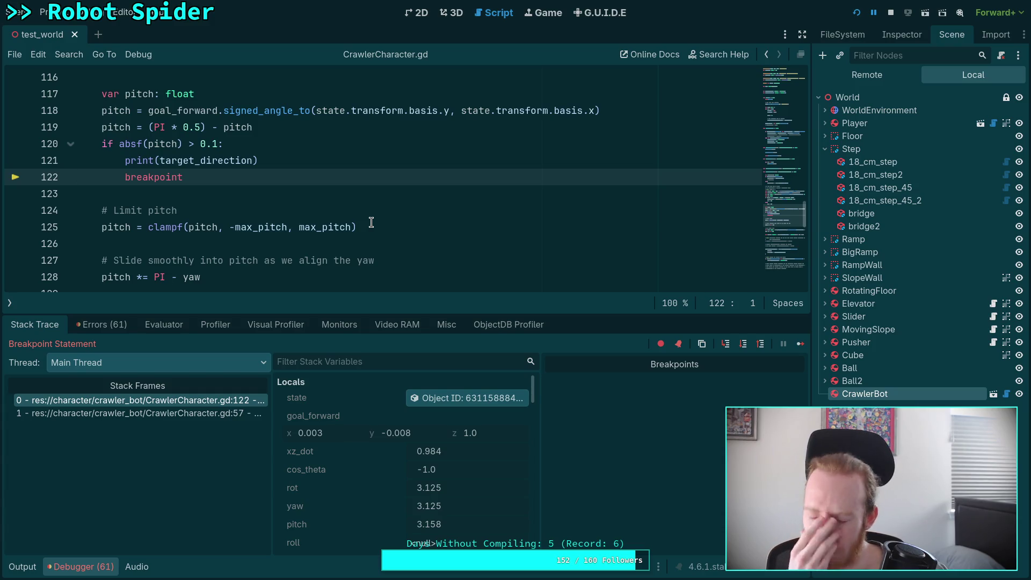
left_click(323, 159)
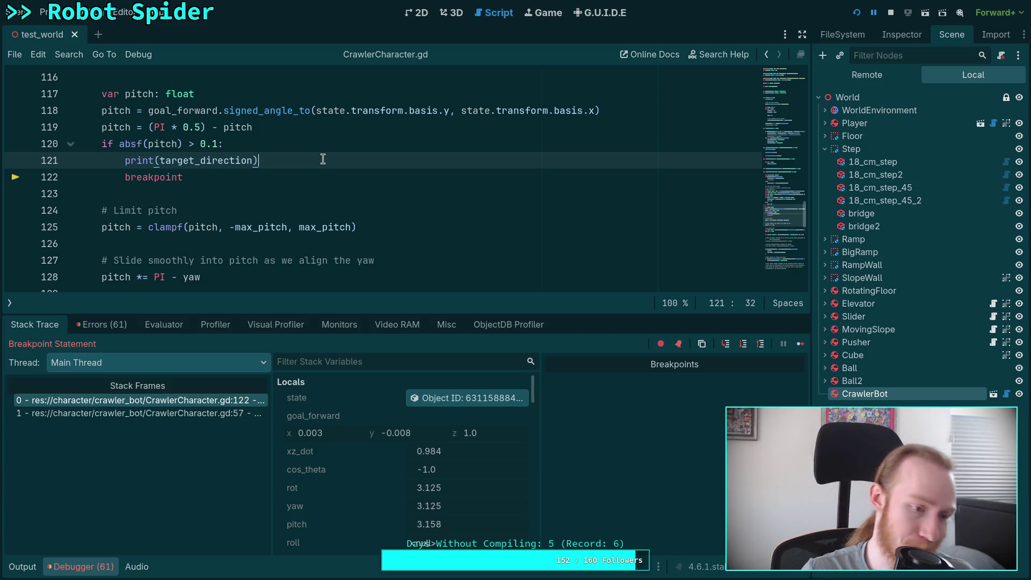
Add a scratch line p_0 = 0.5 - p_1 below the print statement.
key("Return")
type("p")
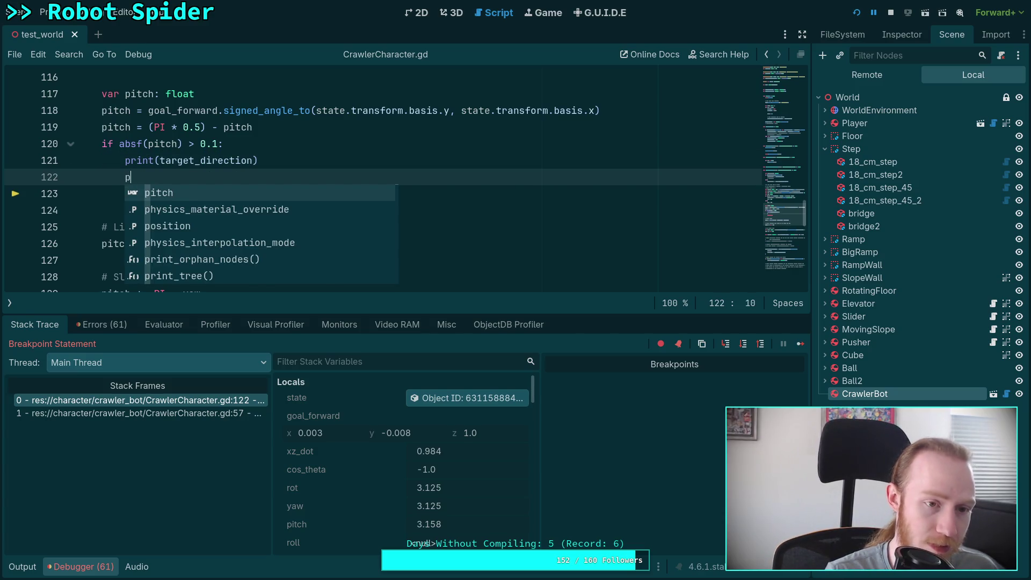
key("Escape")
type("_1 = ")
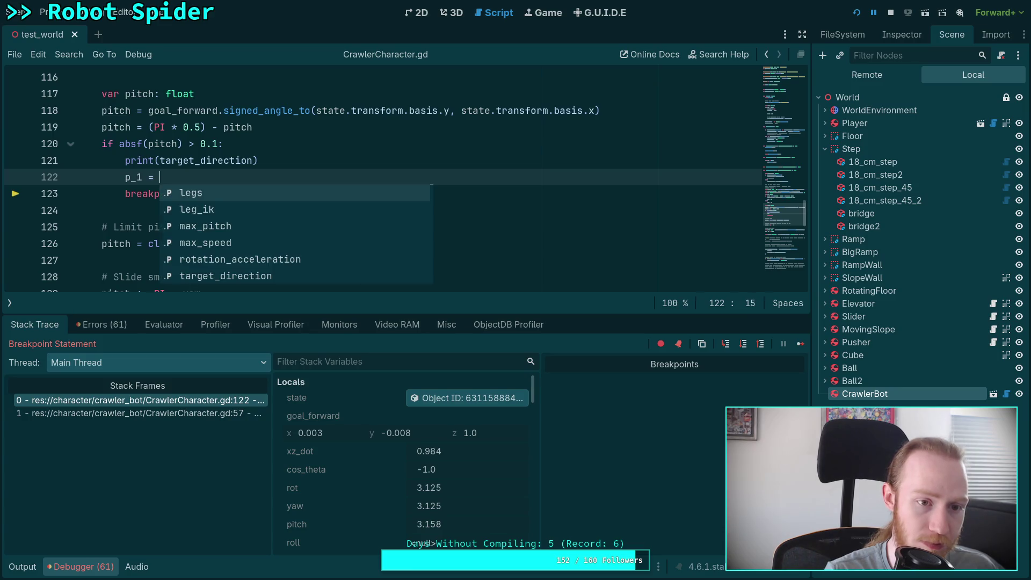
type("0.5 - p_0")
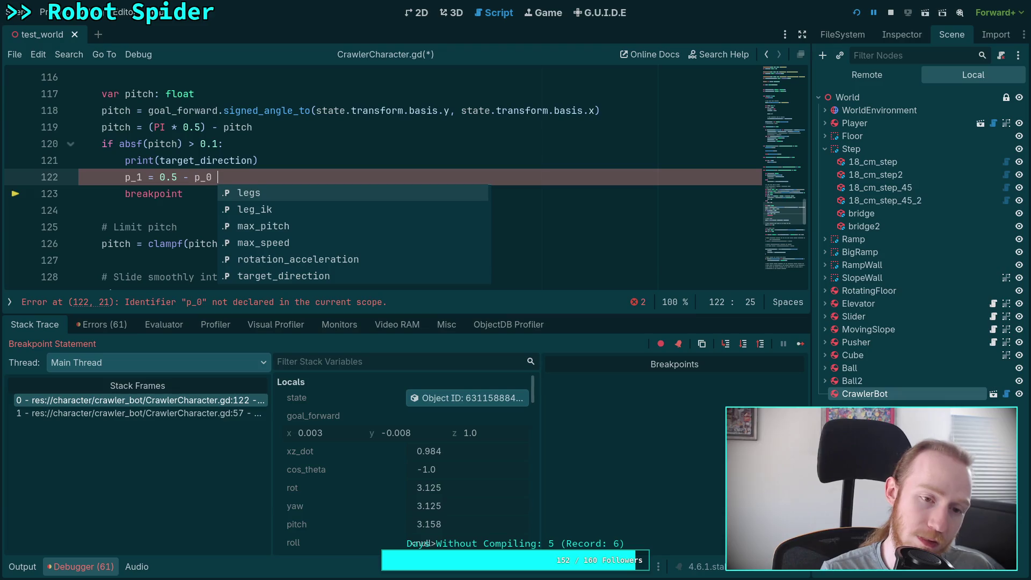
key("ctrl+z")
key("ctrl+z")
key("ctrl+z")
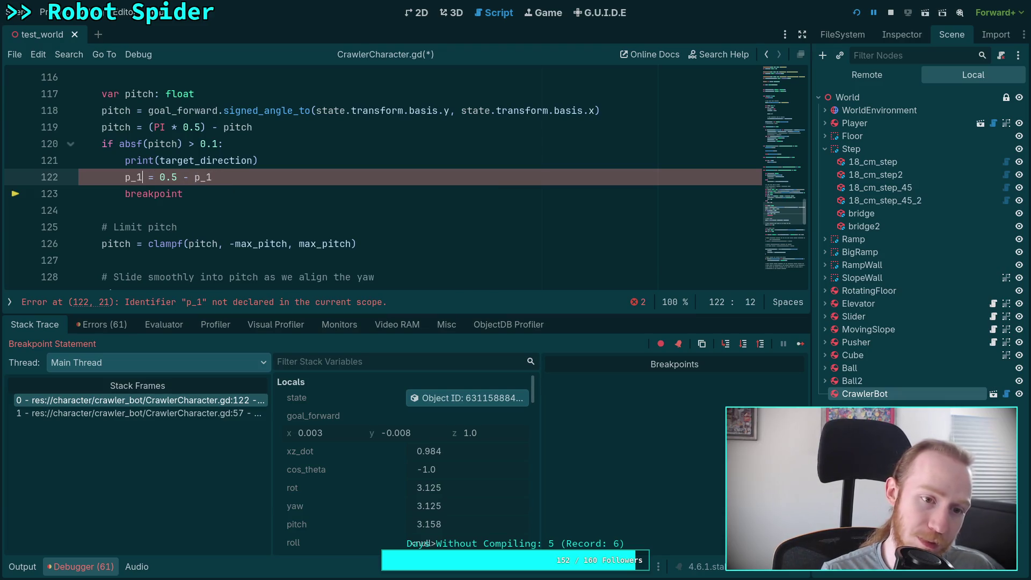
key("BackSpace")
type("0")
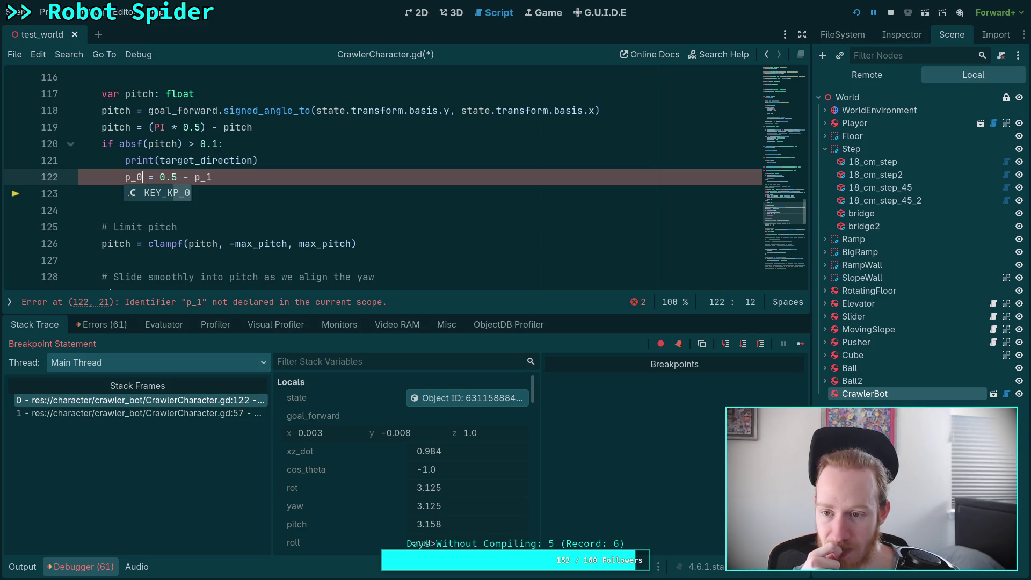
Briefly add a multiply after basis.x on line 118, then remove it again.
left_click(596, 110)
type("(")
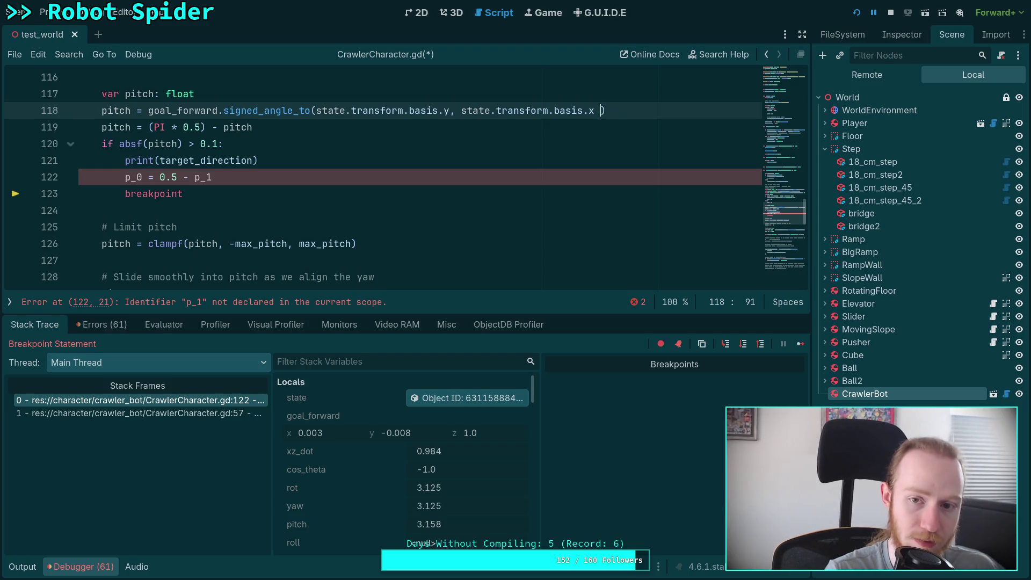
key("BackSpace")
key("BackSpace")
type("*")
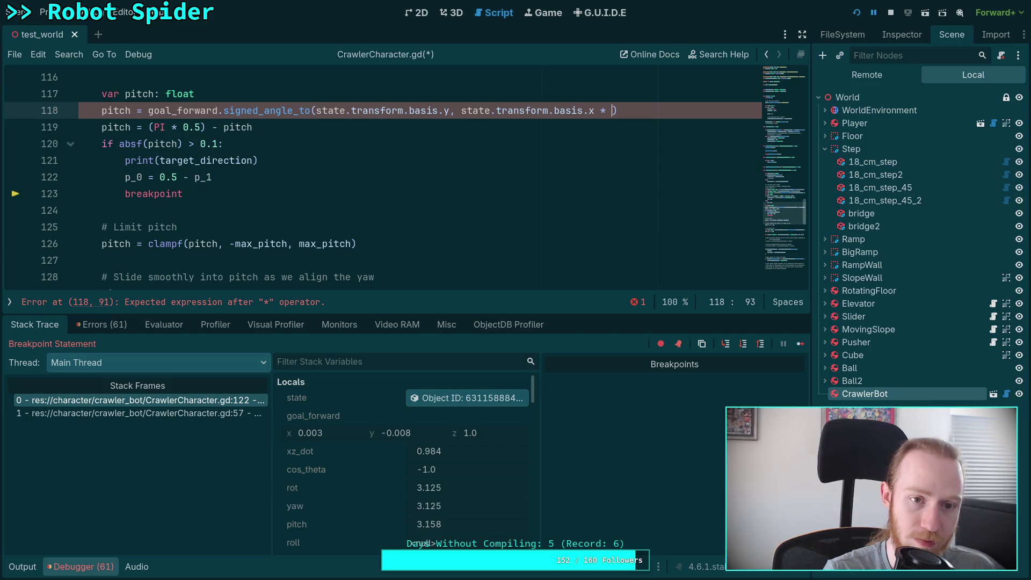
key("BackSpace")
key("BackSpace")
key("BackSpace")
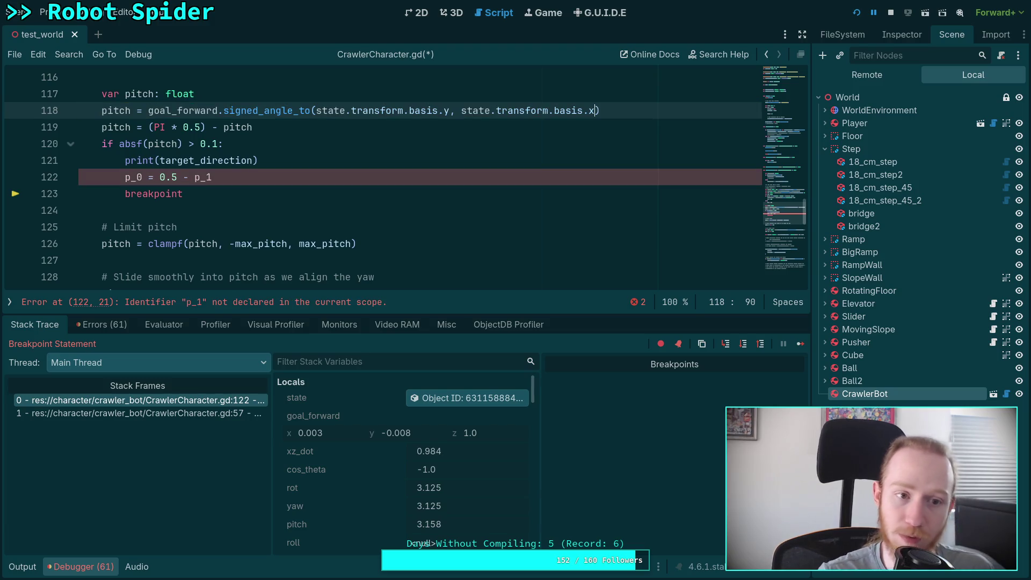
left_click(251, 99)
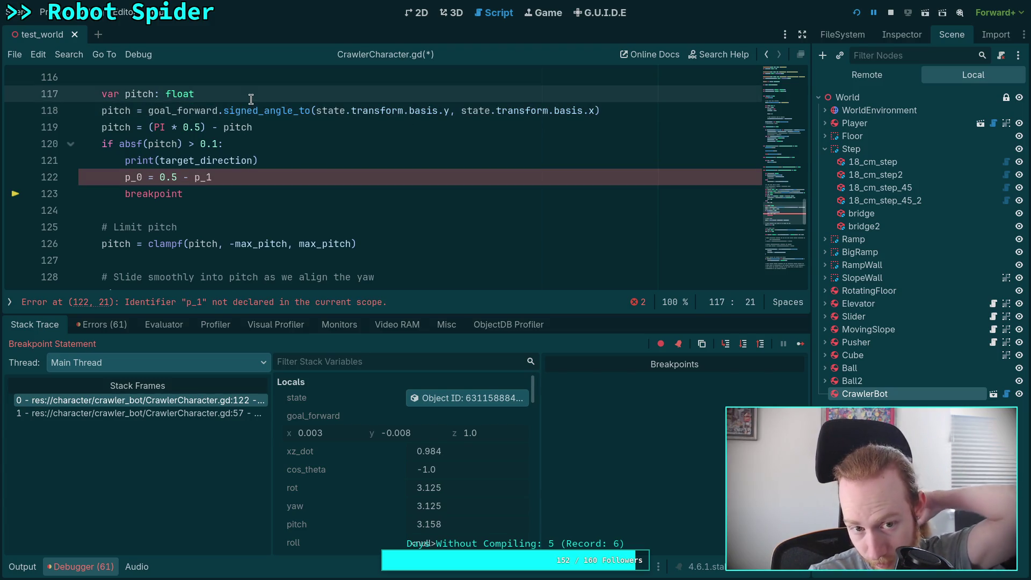
Add an if cos_theta < 0.0: branch computing pitch with signed_angle_to about -state.transform.basis.x.
key("Return")
type("if cos_theta <")
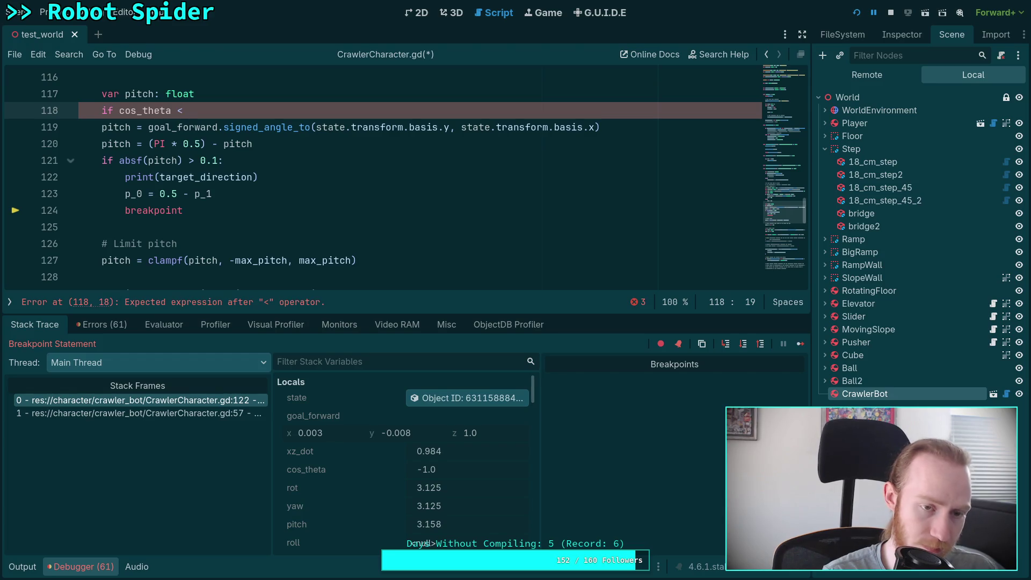
type(" 0.0:")
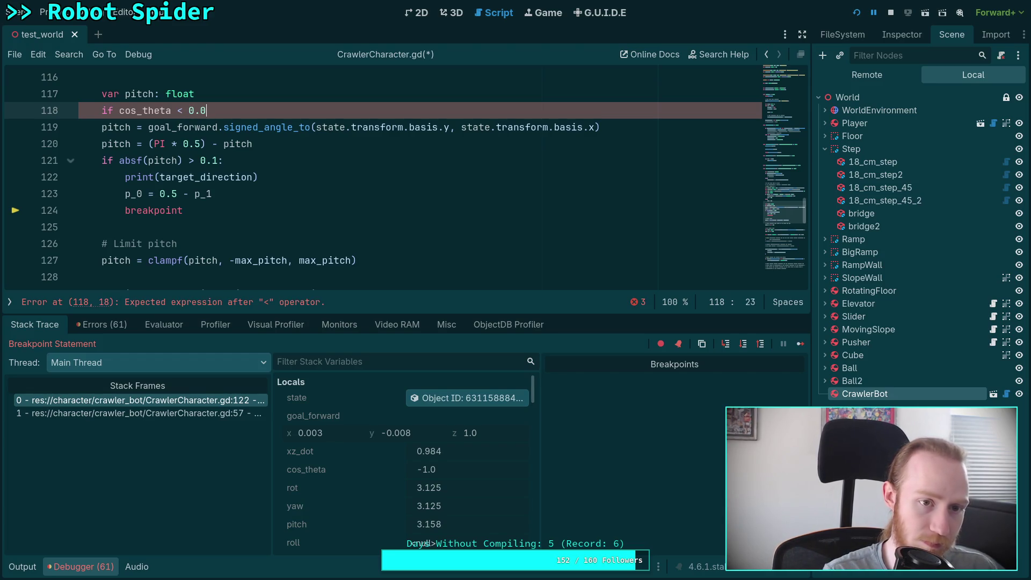
key("Return")
type("pitch =")
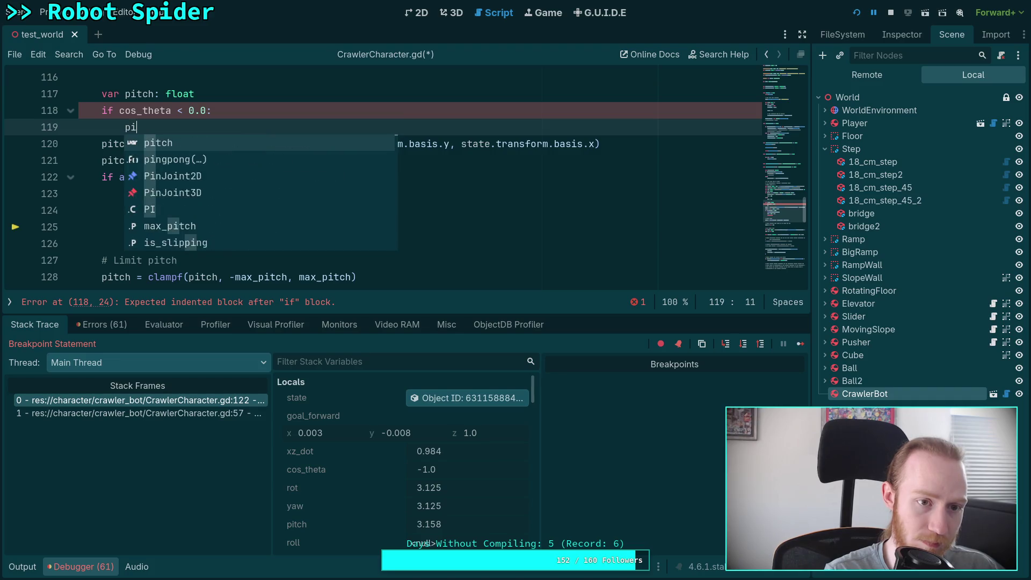
key("Escape")
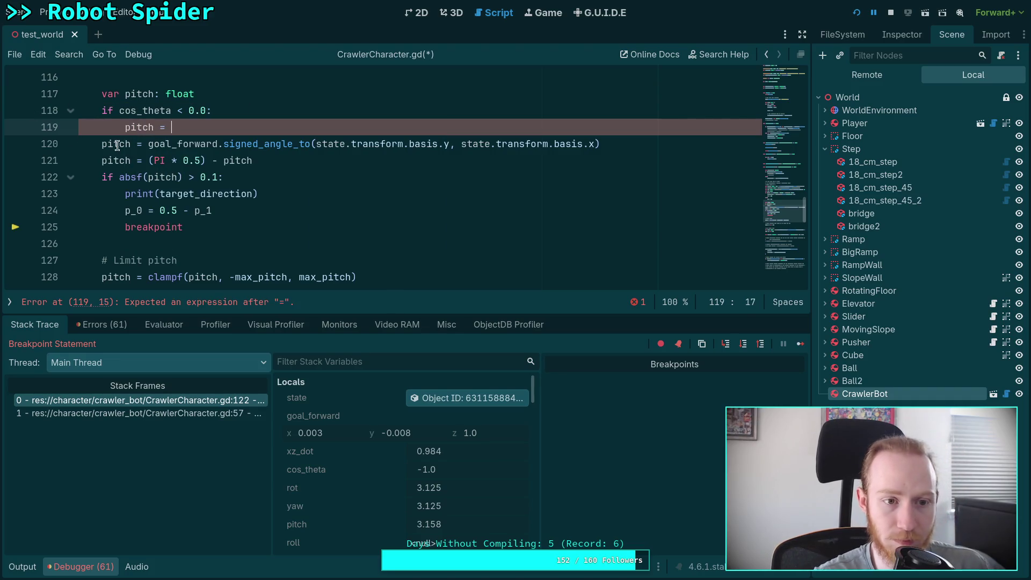
left_click_drag(148, 143, 586, 145)
right_click(585, 145)
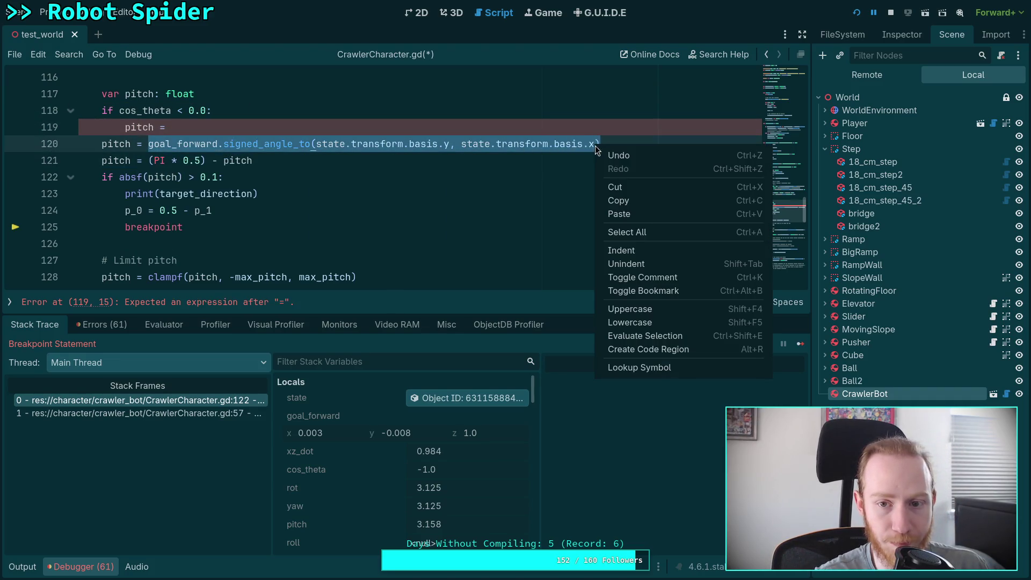
left_click(618, 203)
left_click(357, 129)
key("ctrl+v")
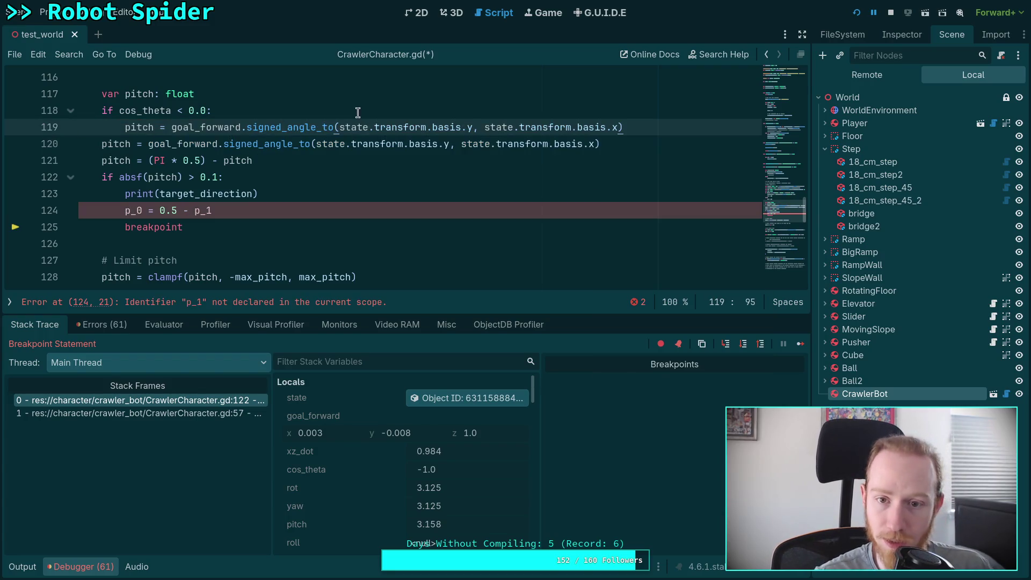
left_click(482, 130)
type("-")
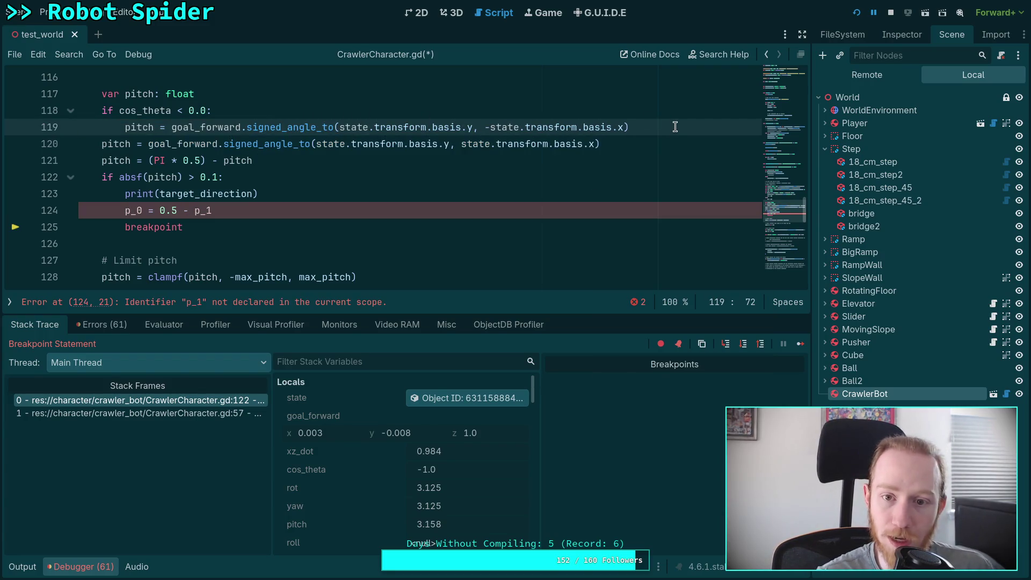
left_click(678, 126)
Put the original pitch line under an else: branch, save the script, and stop the game.
key("Return")
key("BackSpace")
type("else:")
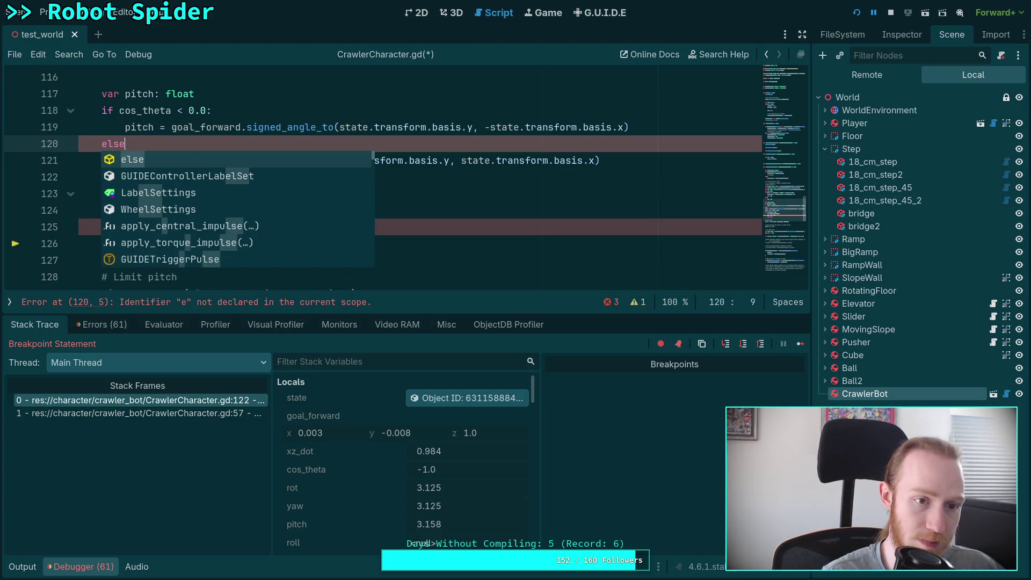
left_click(105, 162)
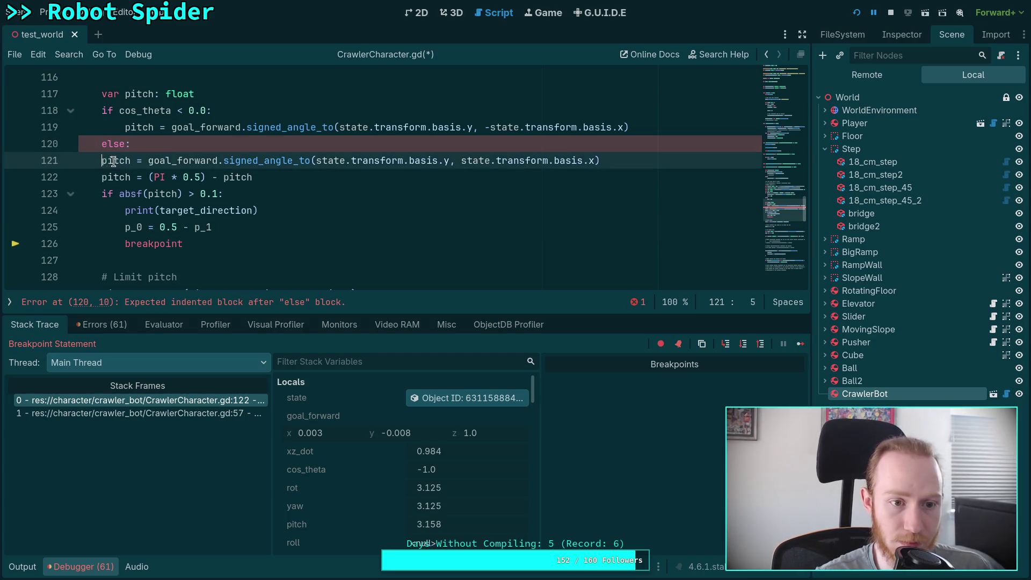
key("Tab")
key("ctrl+s")
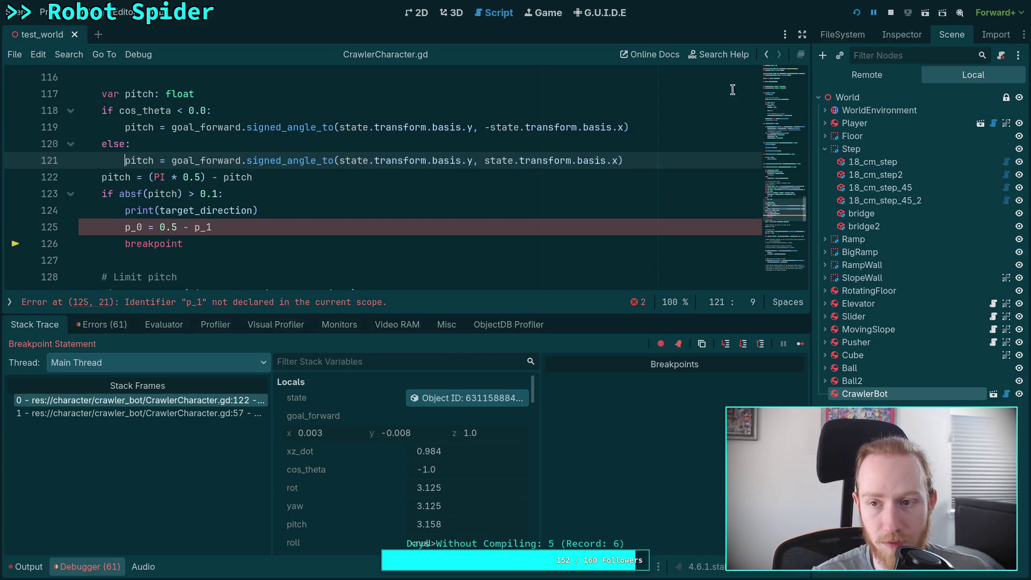
left_click(889, 14)
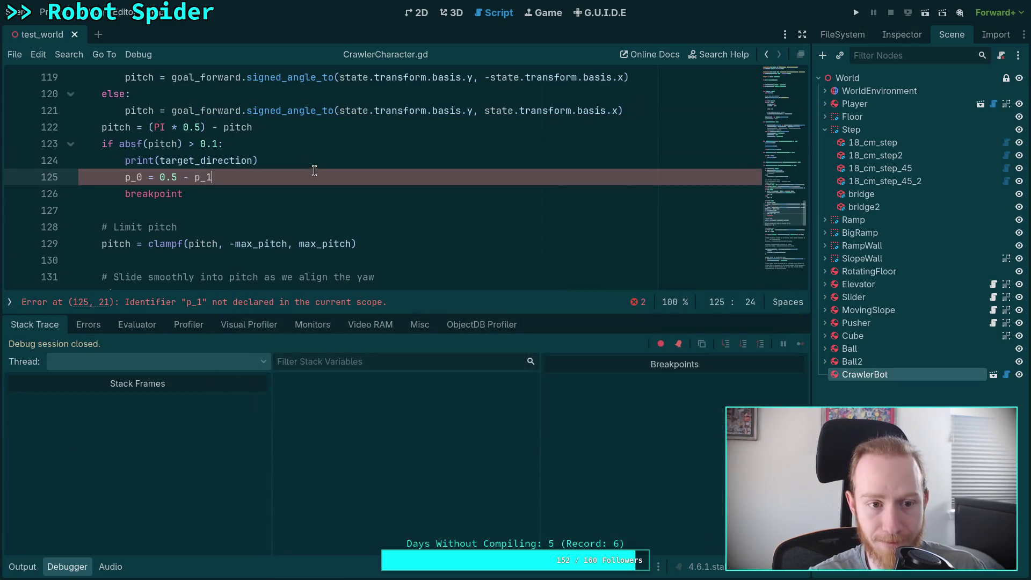
Delete the scratch p_0 line, save, run the game and resume past the breakpoint, then switch to Krita.
key("ctrl+shift+k")
key("ctrl+s")
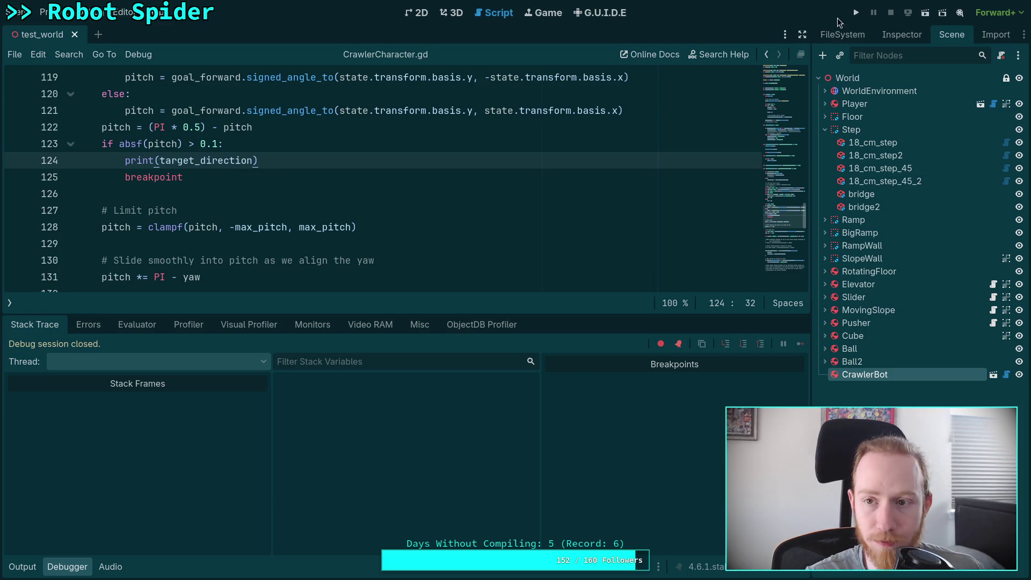
left_click(856, 12)
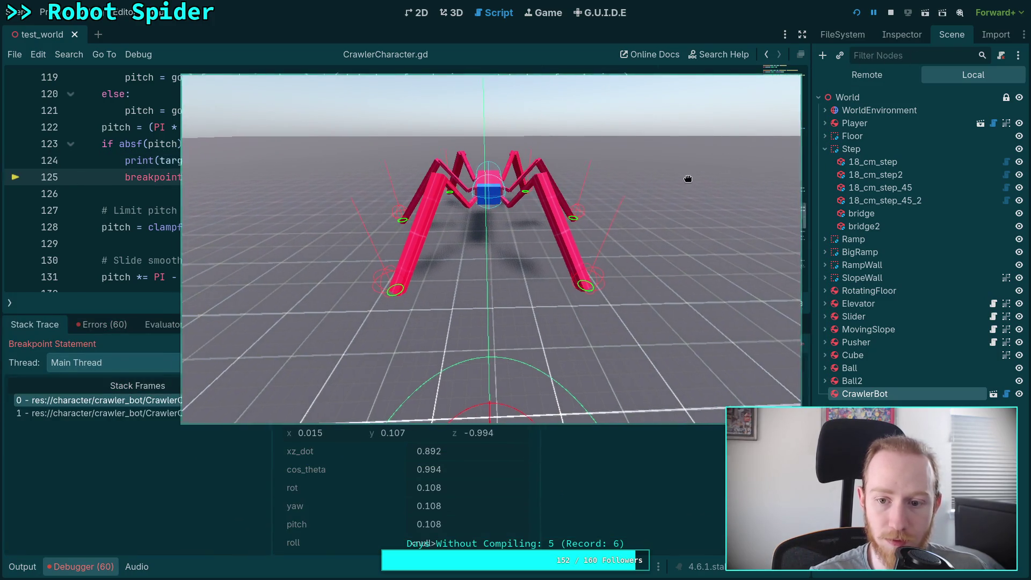
key("F12")
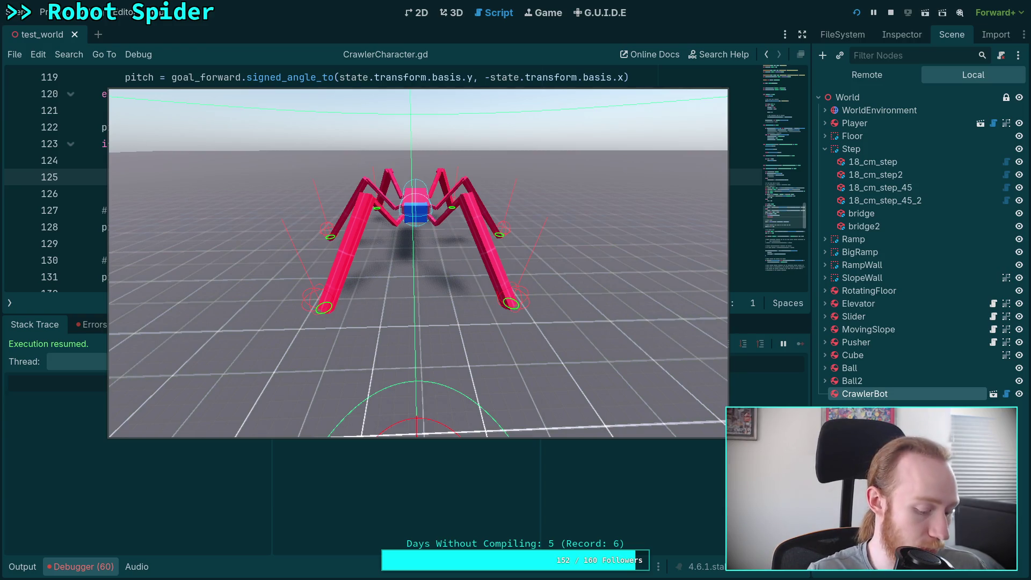
key("alt+Tab")
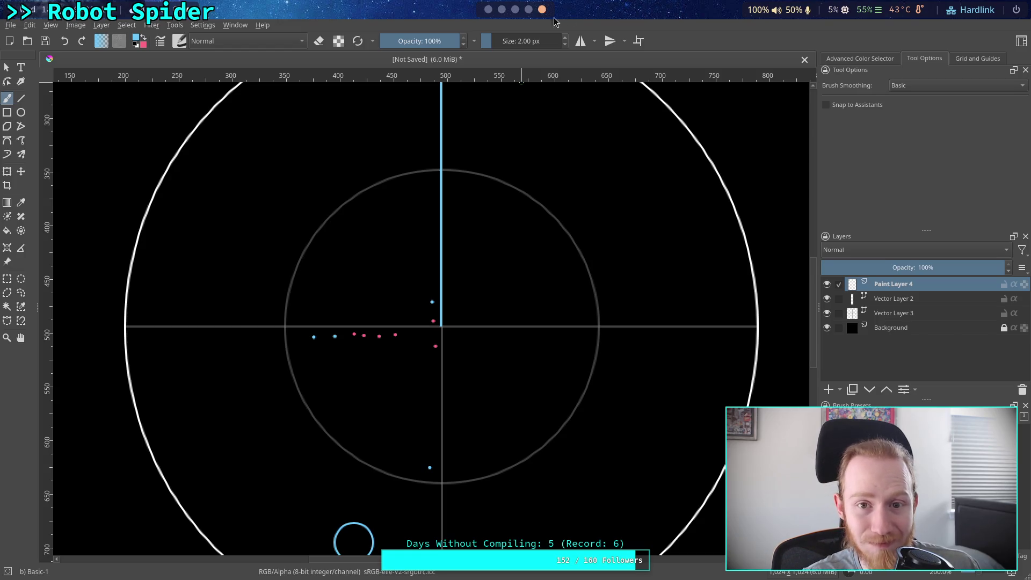
Switch to workspace 1 with Super+1, leaving Krita for the desktop.
key("super+1")
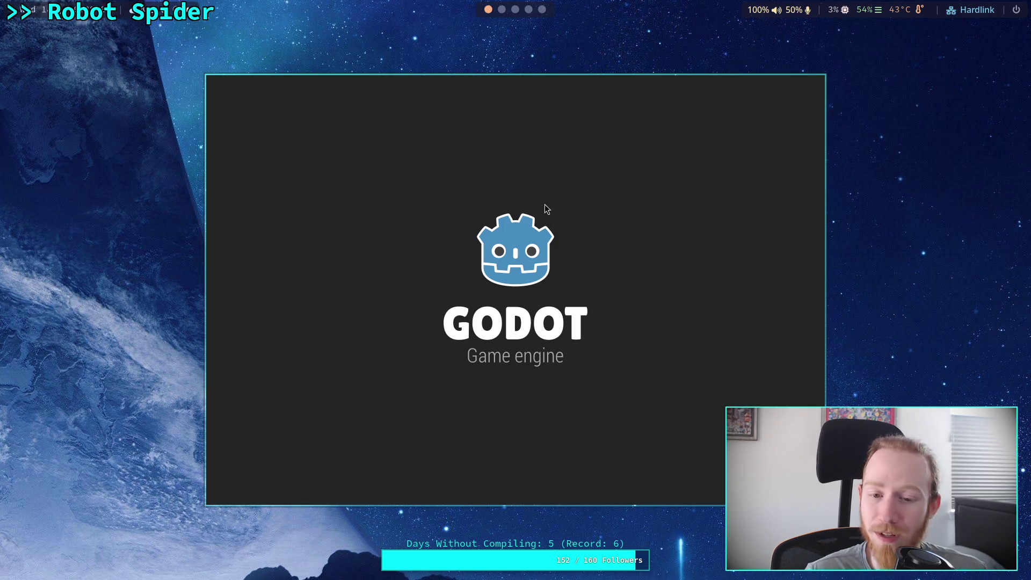
Open the Planet Game project, show the output log, and run then stop the game to watch the spider.
double_click(706, 157)
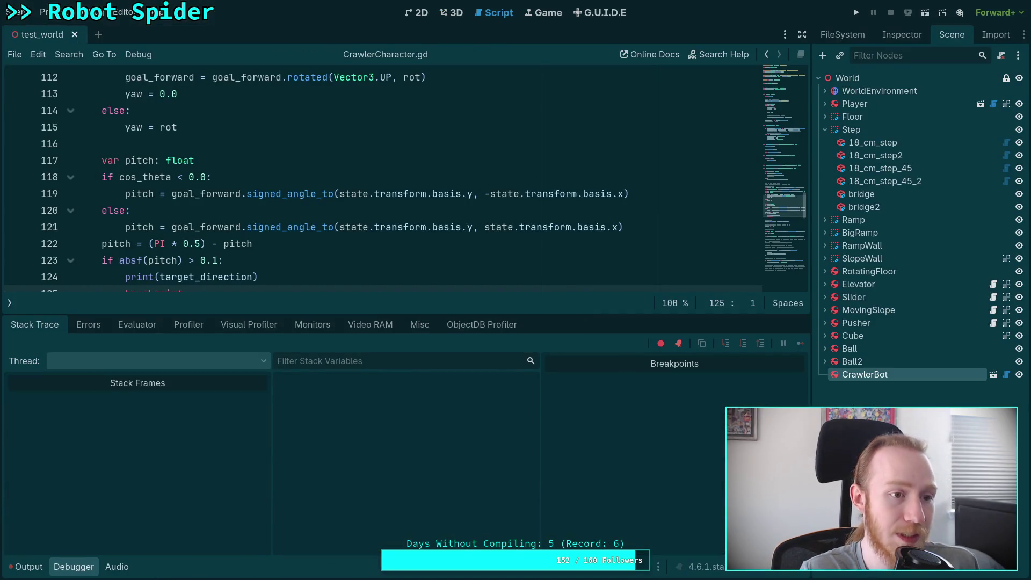
left_click(23, 569)
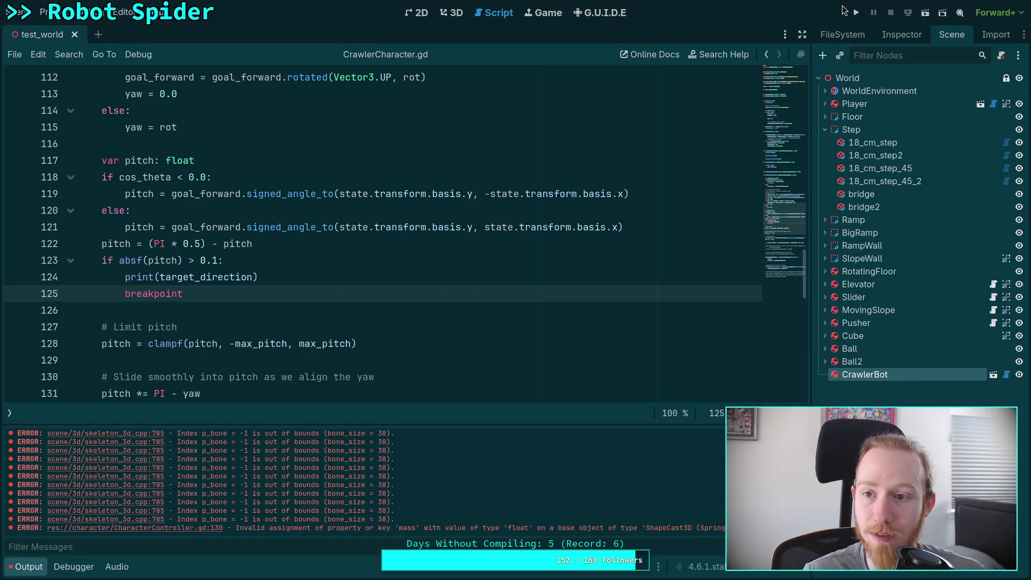
left_click(853, 14)
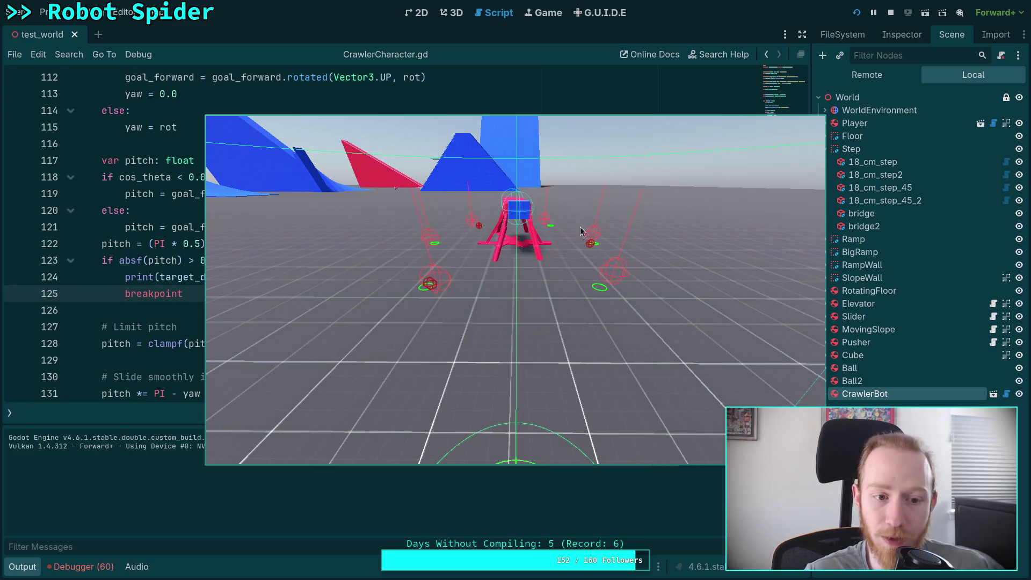
left_click(890, 12)
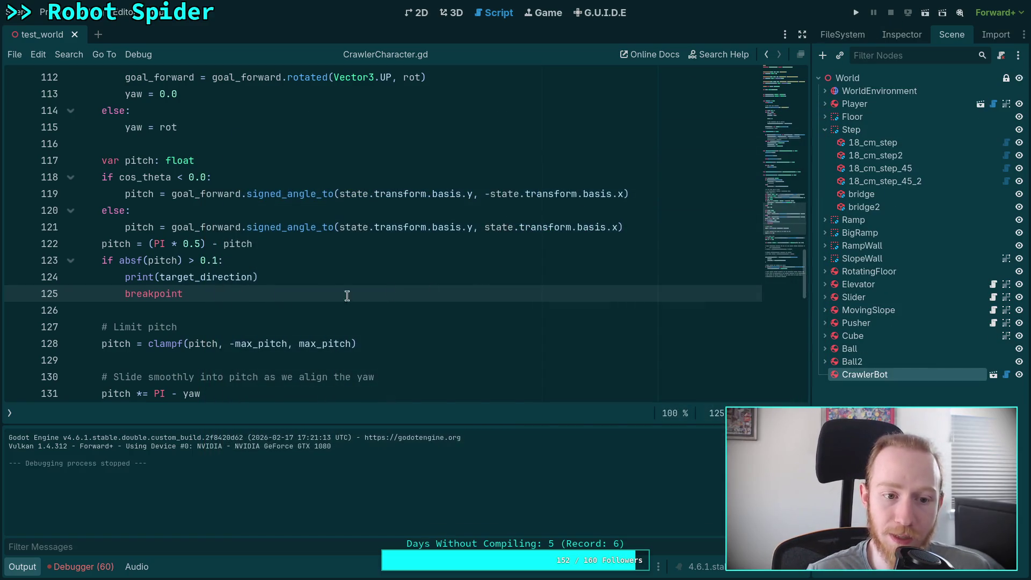
left_click(215, 262)
Set the line-123 threshold to 0.01, save, run until the breakpoint shows pitch -0.01, then stop.
type("0")
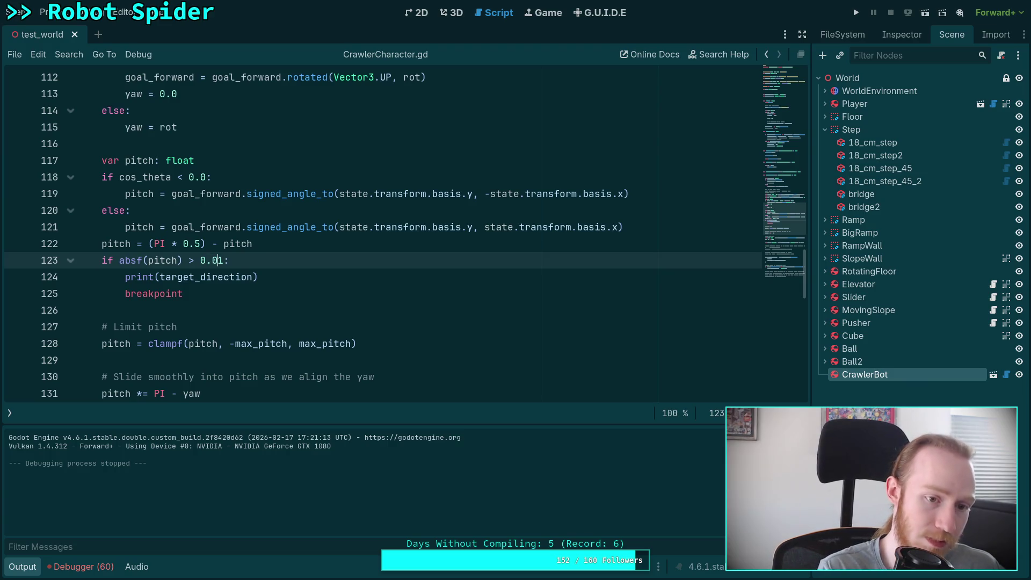
key("ctrl+s")
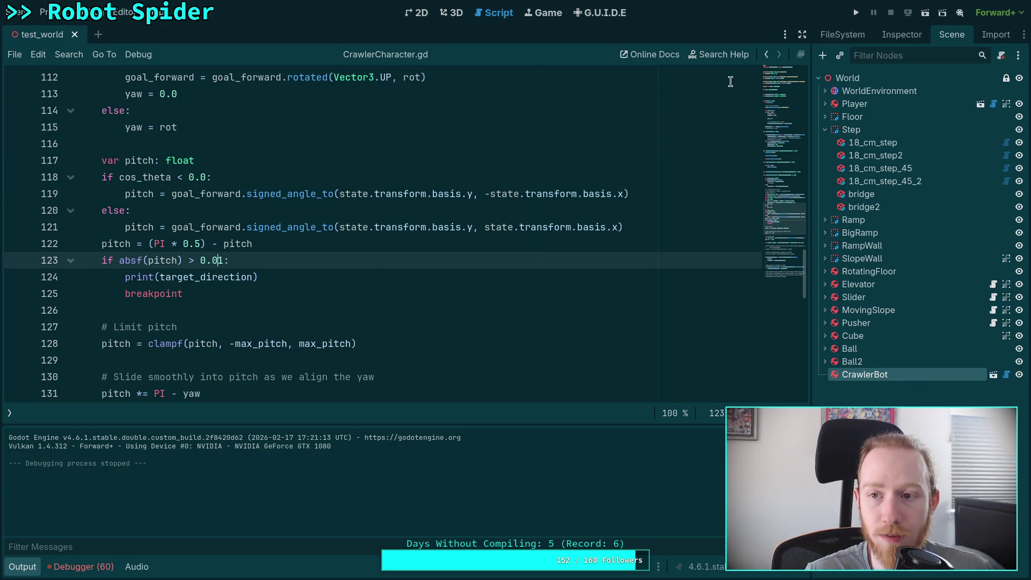
left_click(857, 13)
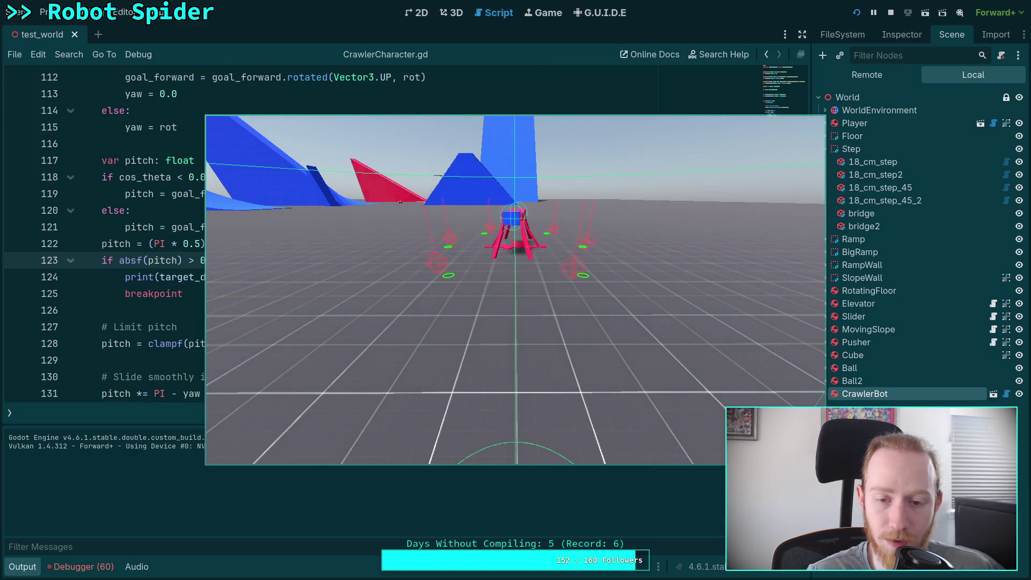
left_click(890, 12)
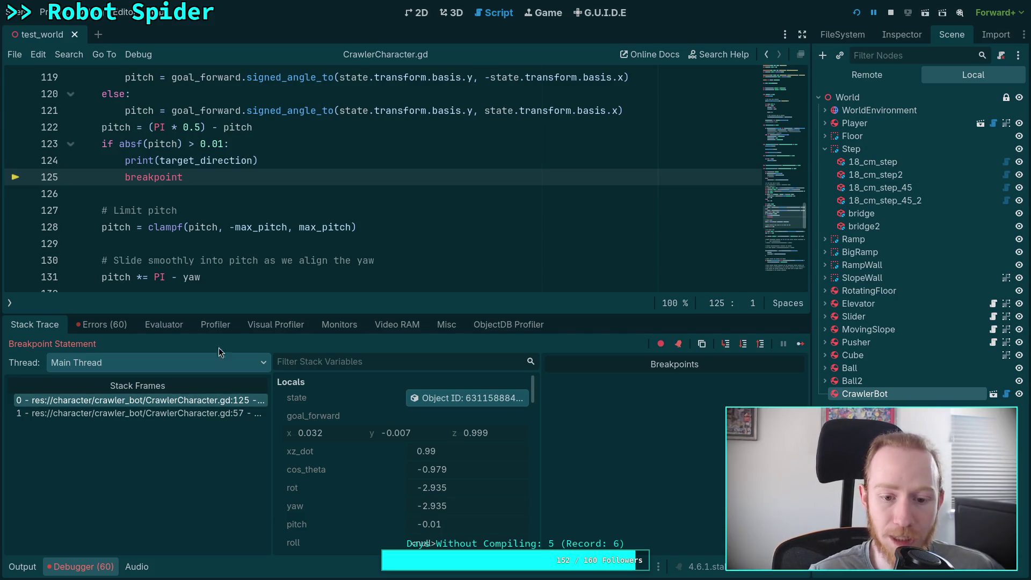
Stop the game paused at the breakpoint, ending the debug session.
scroll(325, 263, "up", 2)
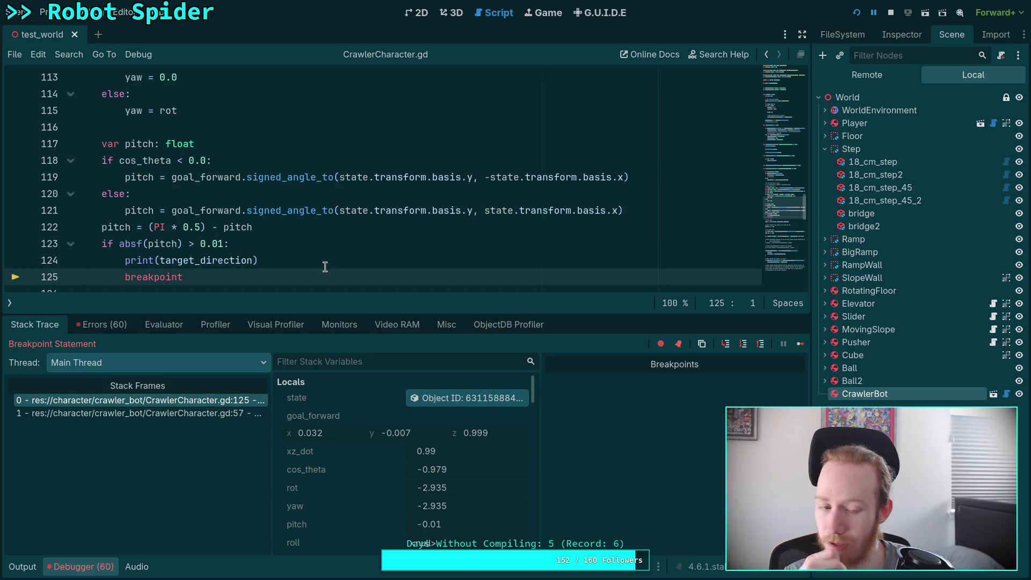
left_click(890, 13)
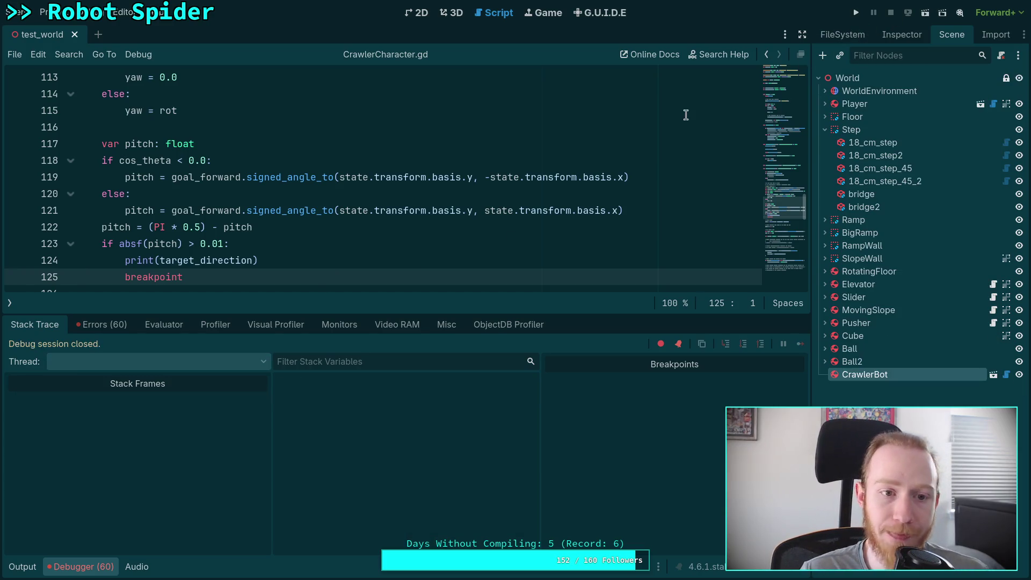
Collapse the debugger, cut and re-paste the cos_theta if/else pitch block, and save.
left_click(73, 566)
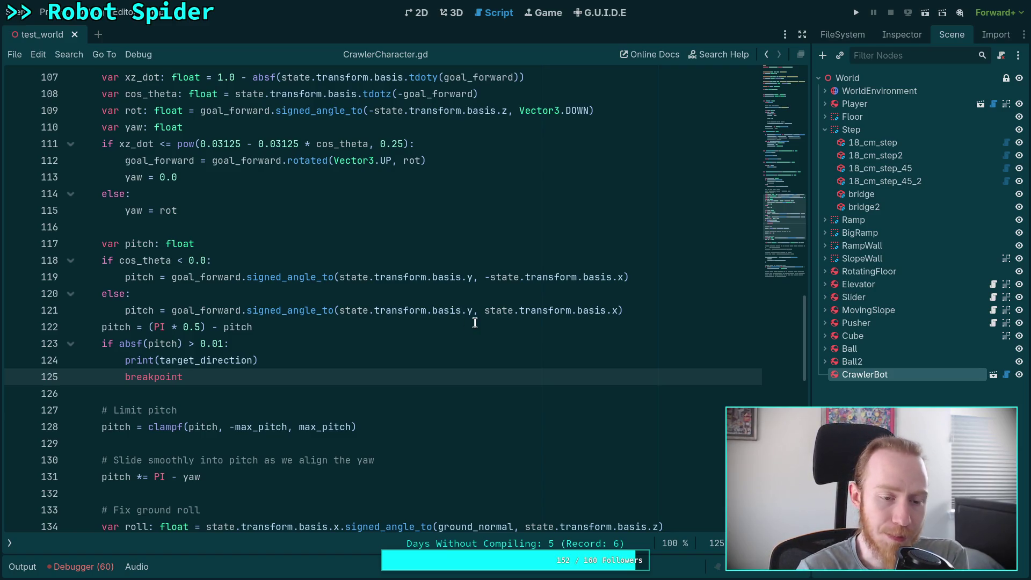
left_click(622, 312)
key("shift+Up")
key("shift+Up")
key("shift+Up")
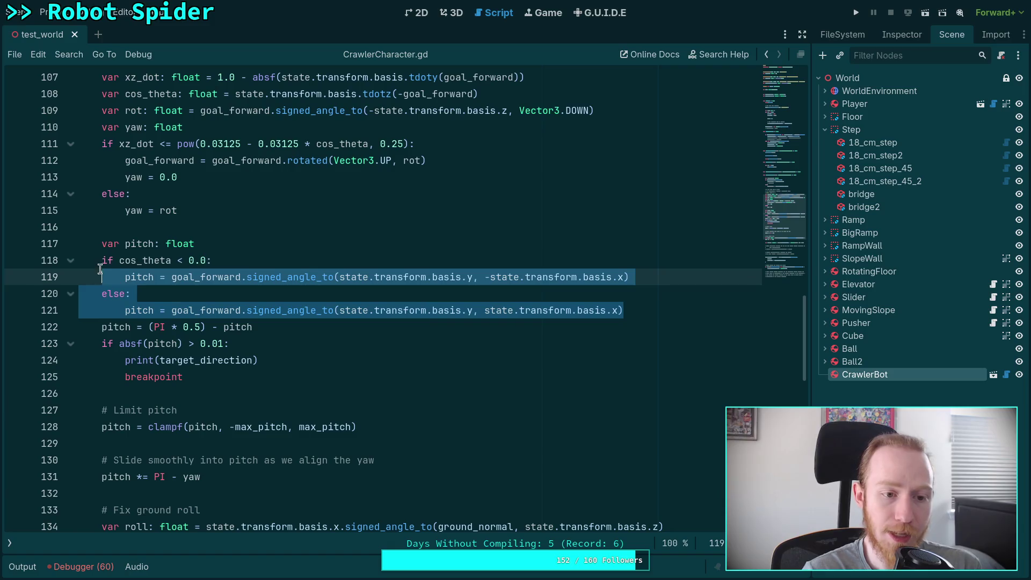
key("shift+Home")
key("ctrl+c")
key("BackSpace")
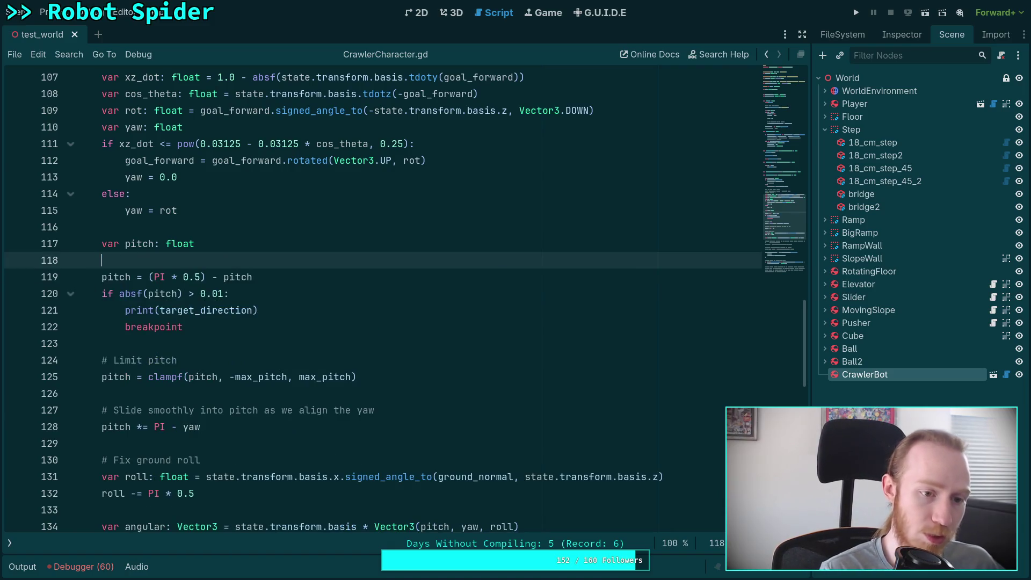
key("Return")
key("Up")
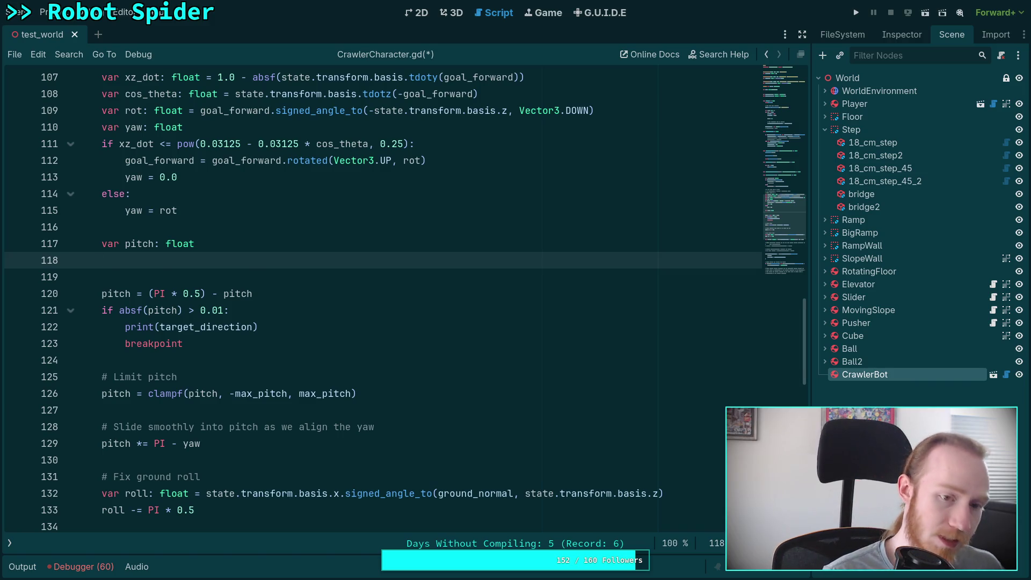
key("Delete")
key("ctrl+v")
key("ctrl+s")
Inspect the x-axis argument, transform and goal_forward usages on line 119.
left_click(640, 305)
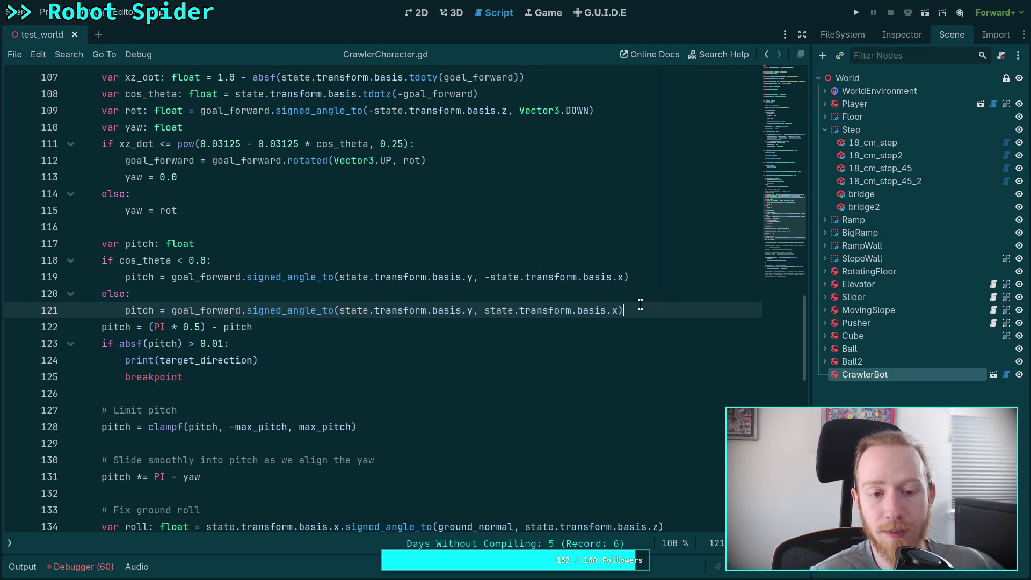
left_click_drag(485, 277, 624, 277)
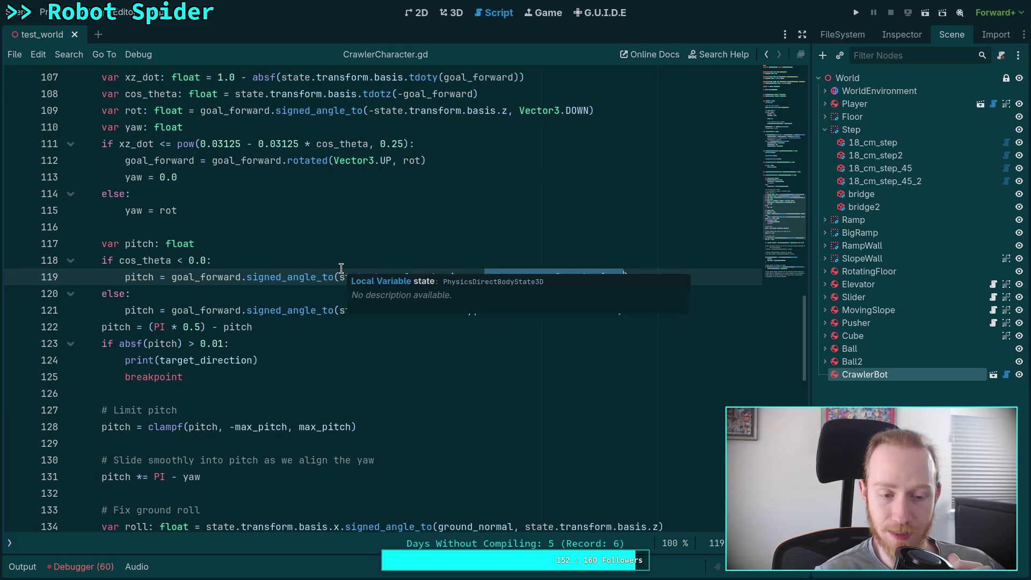
left_click(195, 277)
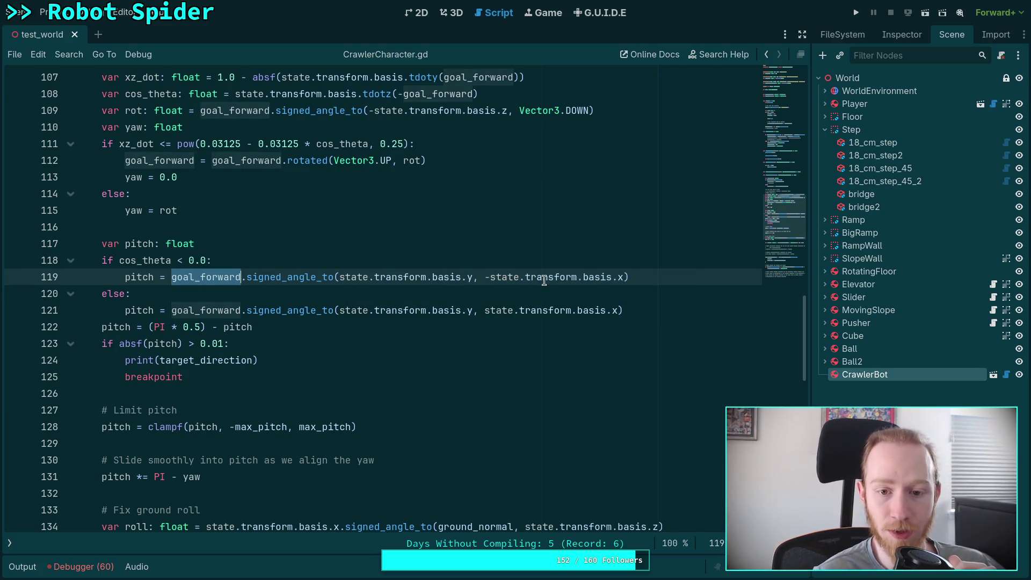
double_click(560, 277)
double_click(193, 277)
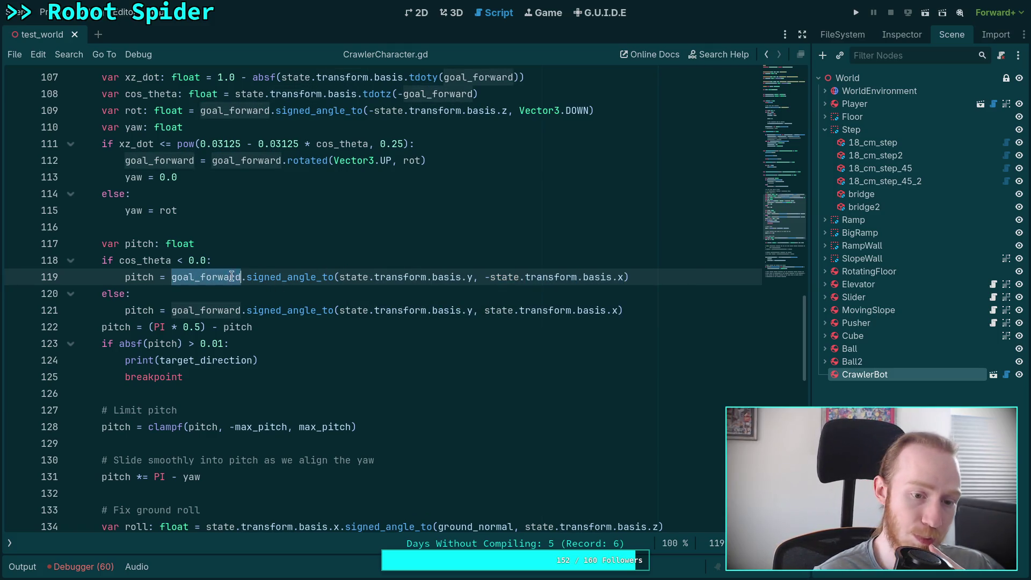
left_click(307, 262)
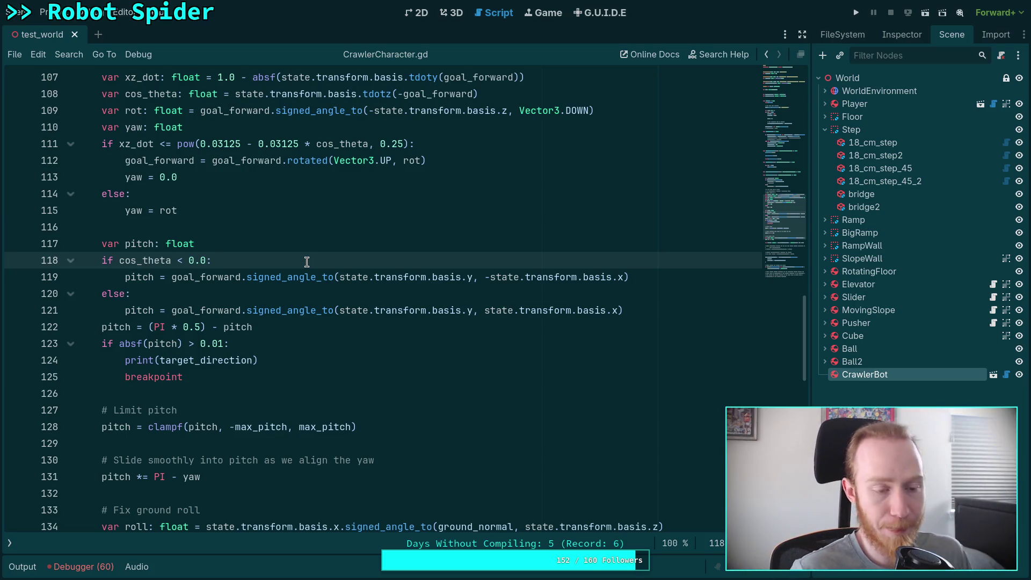
Below the pitch declaration, add var pitch_axis: Vector3 = goal_forward.cross(state.transform.basis.y).
left_click(310, 243)
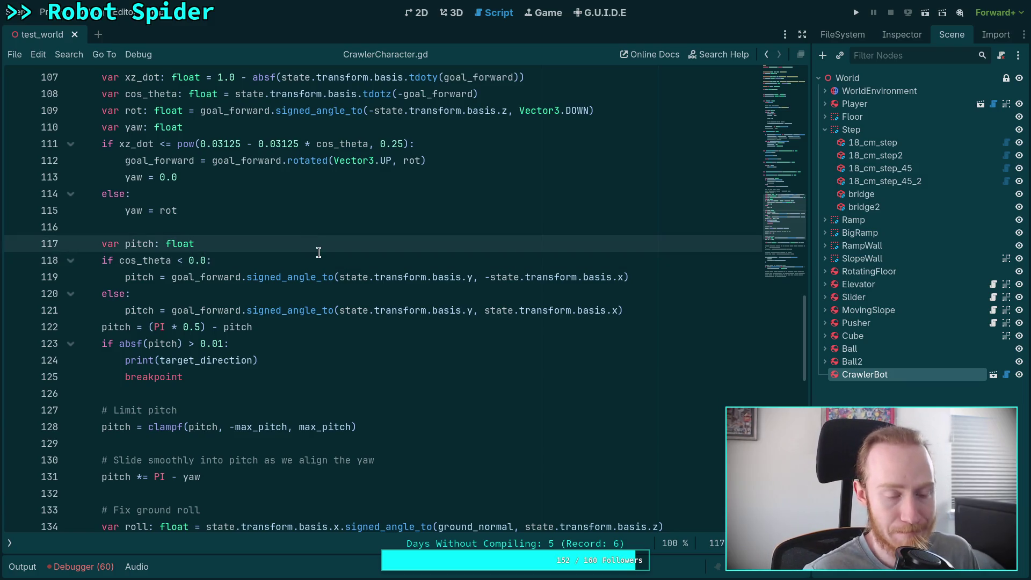
key("Return")
type("var ")
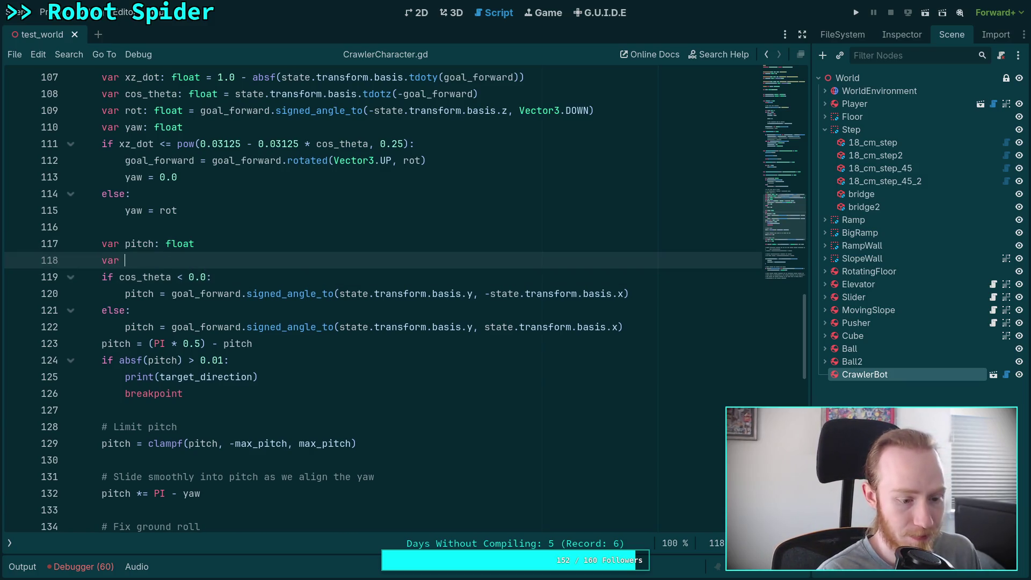
type("pitchA")
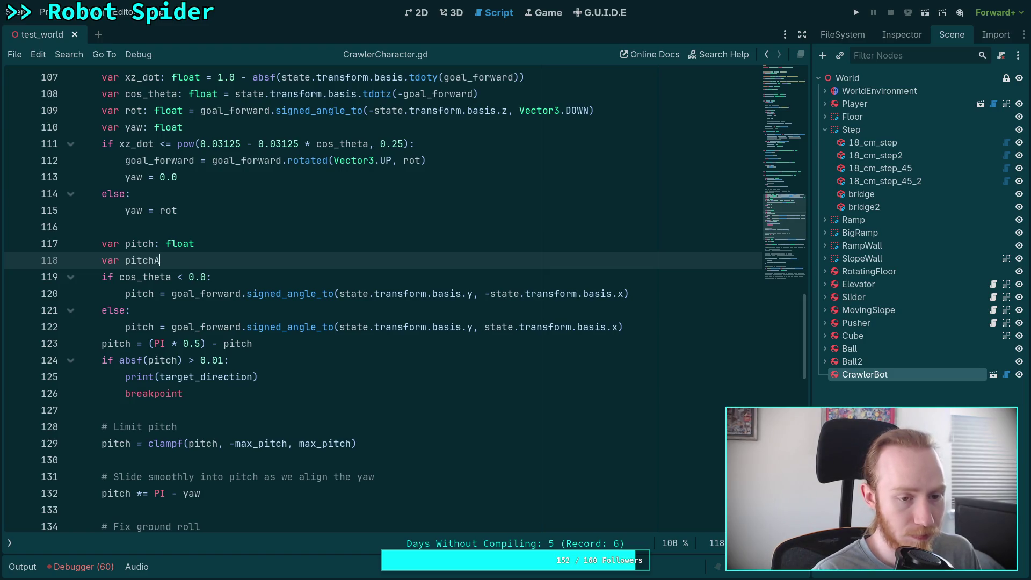
key("BackSpace")
type("_a")
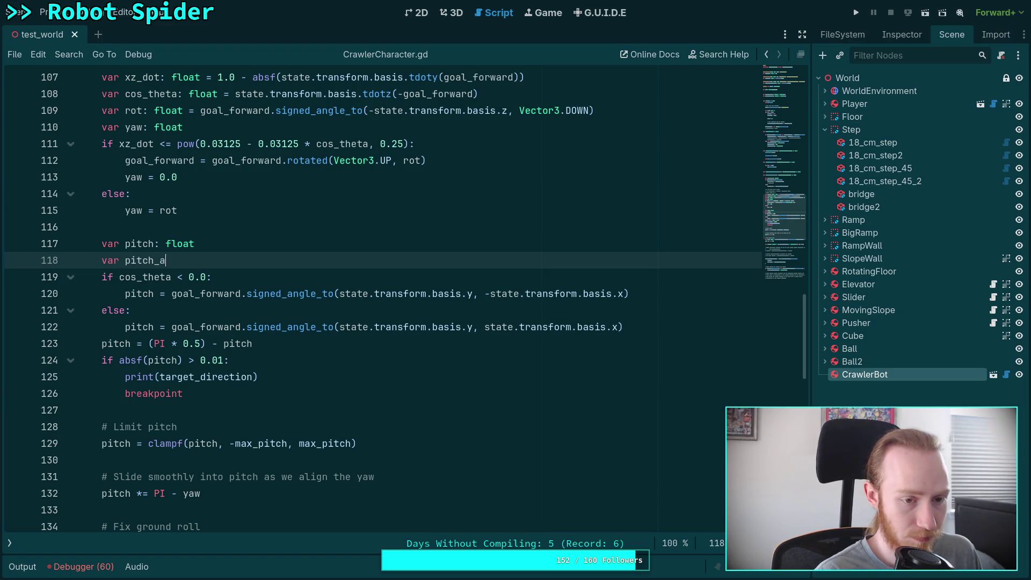
type("xis: Vecto")
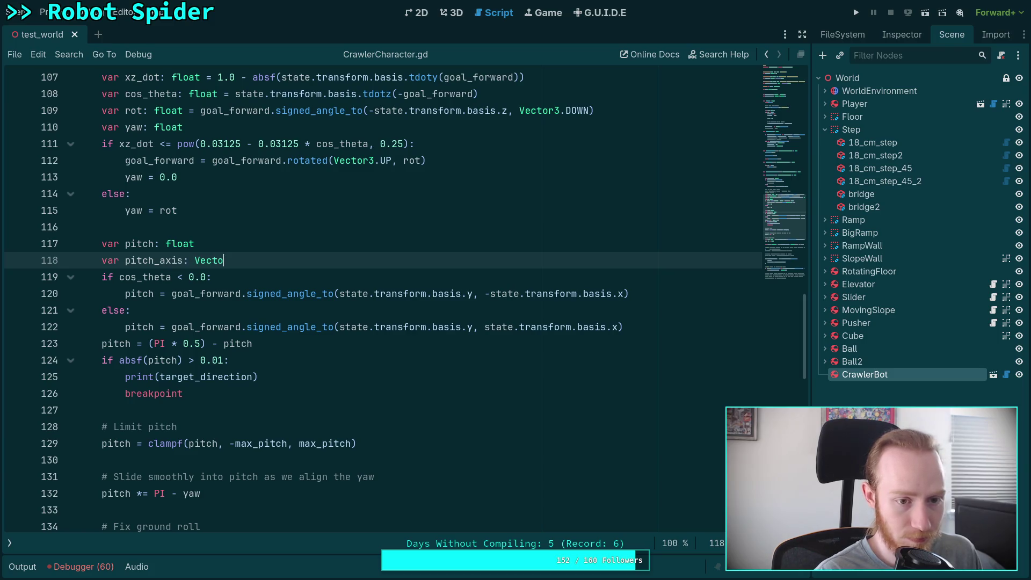
type("r3 = state")
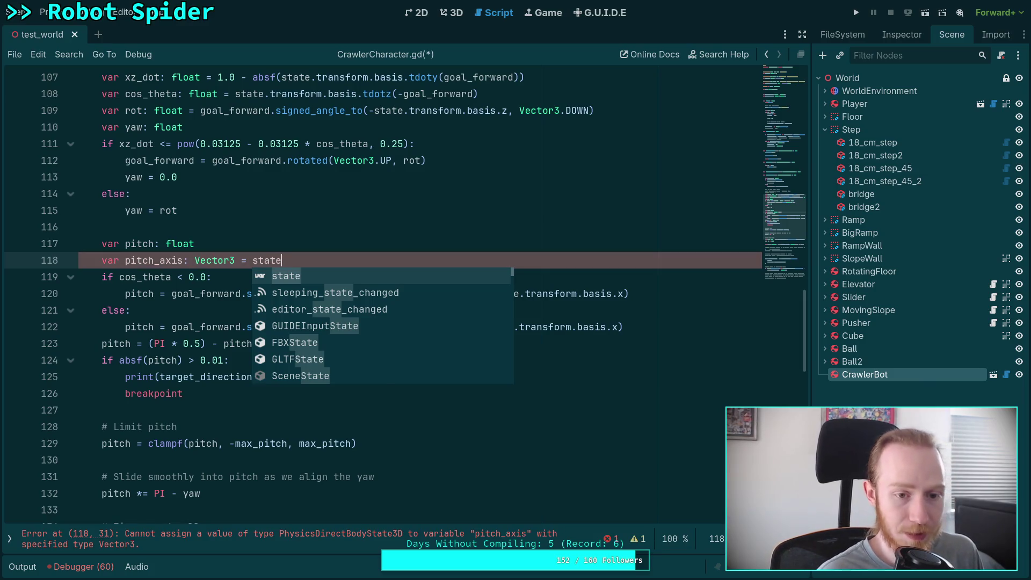
key("BackSpace")
key("BackSpace")
key("BackSpace")
key("BackSpace")
key("BackSpace")
type("gea")
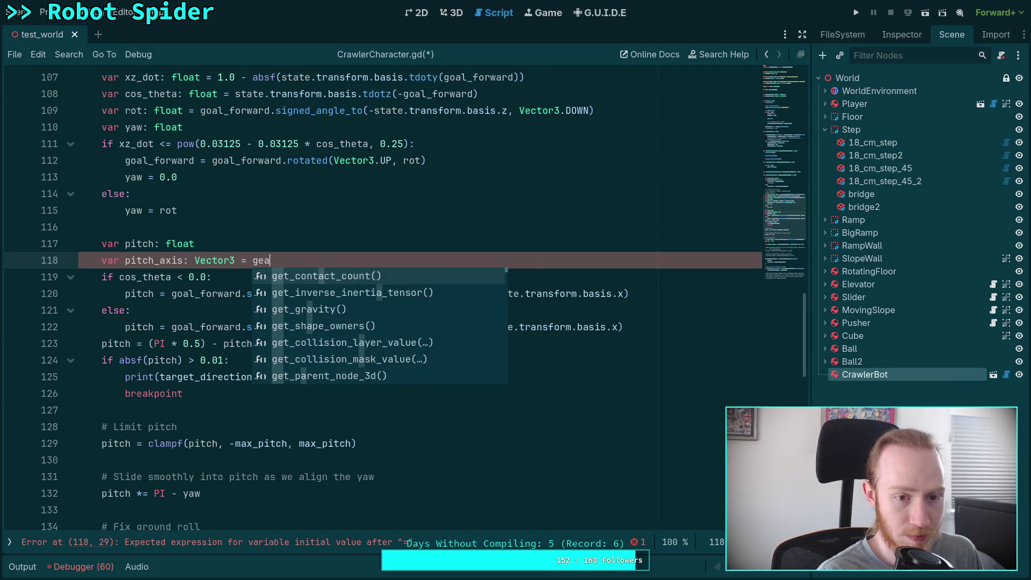
key("BackSpace")
key("BackSpace")
type("oal")
key("Return")
type(".c")
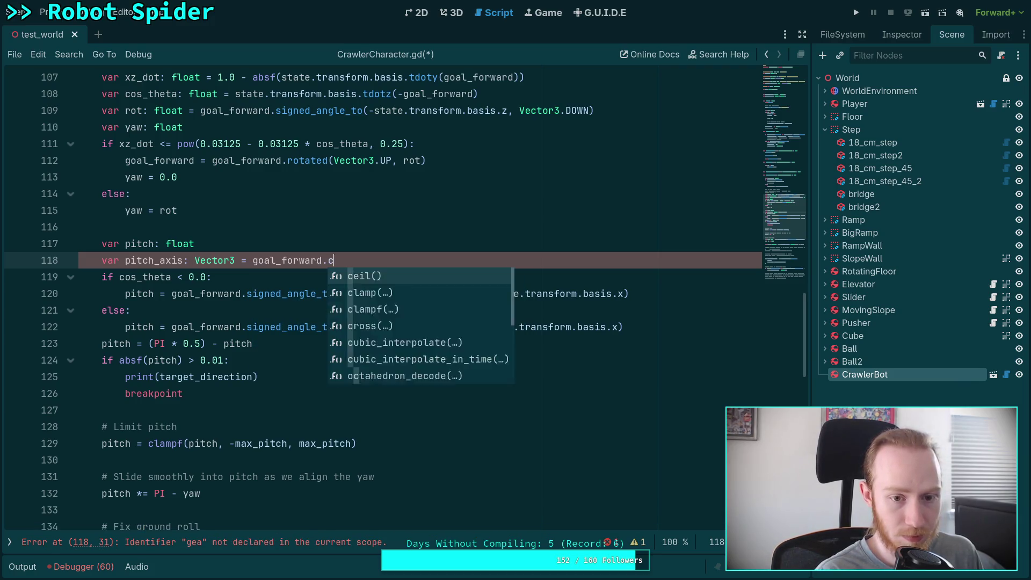
type("ross(state.transform.")
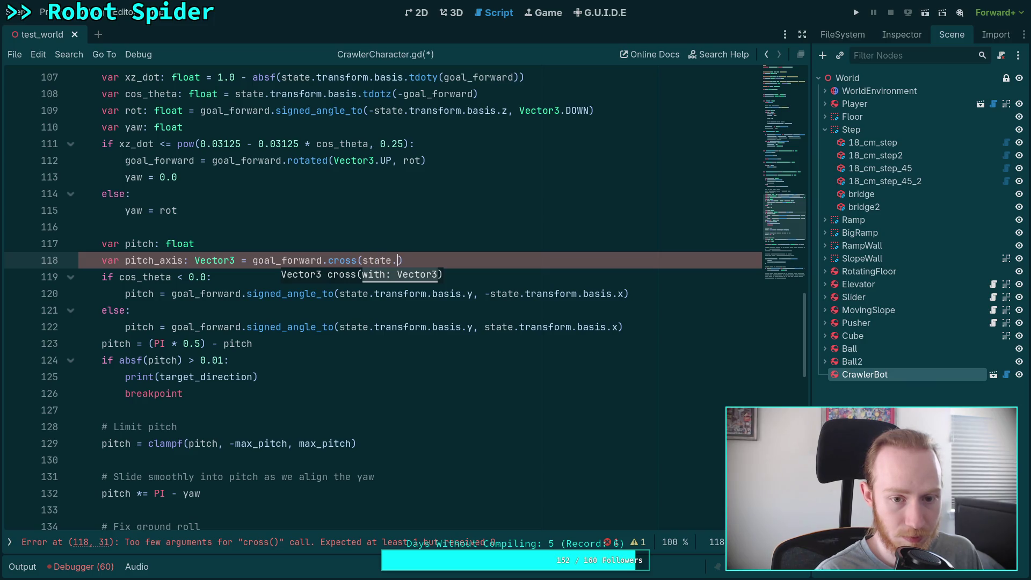
type("basis.y")
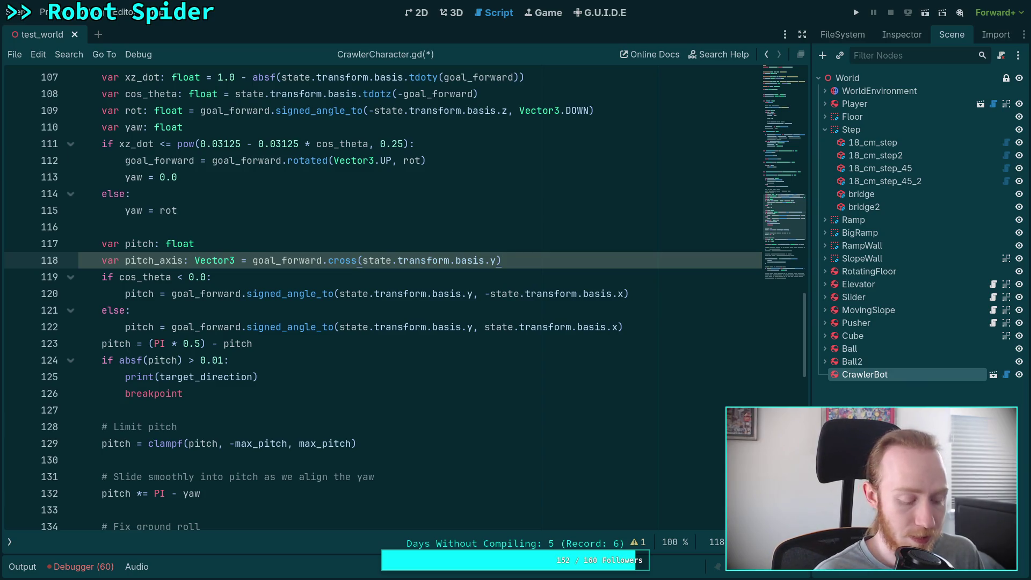
key("Escape")
Add an if pitch_axis.is_zero_approx(): branch setting pitch = 0.0, followed by else.
key("Return")
type("if p")
key("Down")
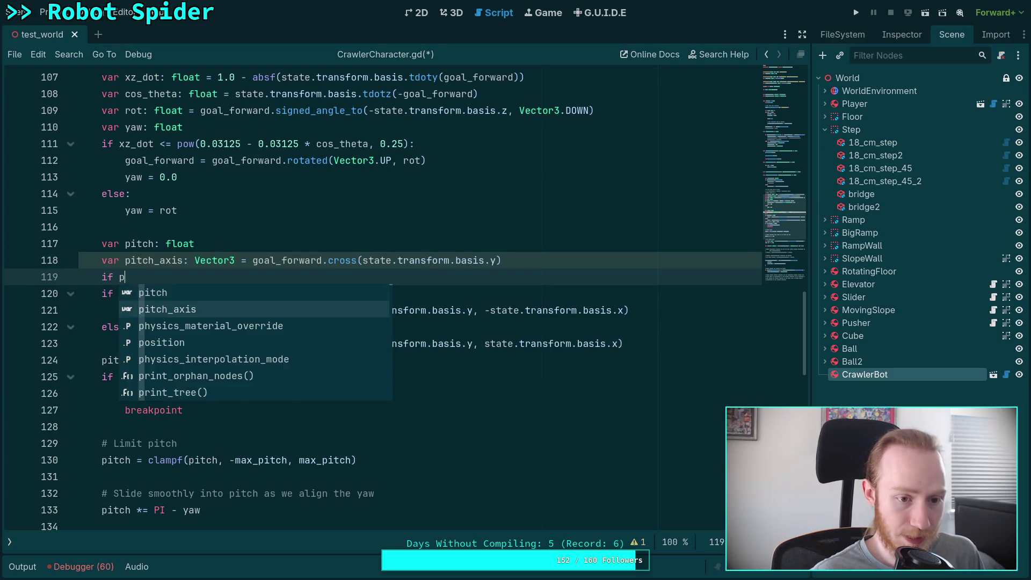
key("Return")
type(".i")
key("Down")
key("Down")
key("Down")
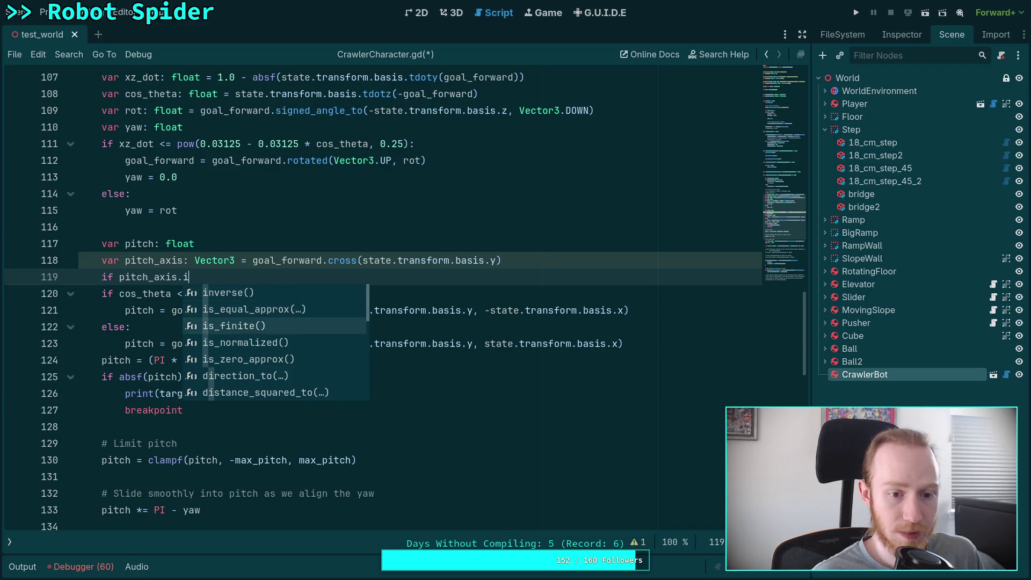
key("Return")
type(":")
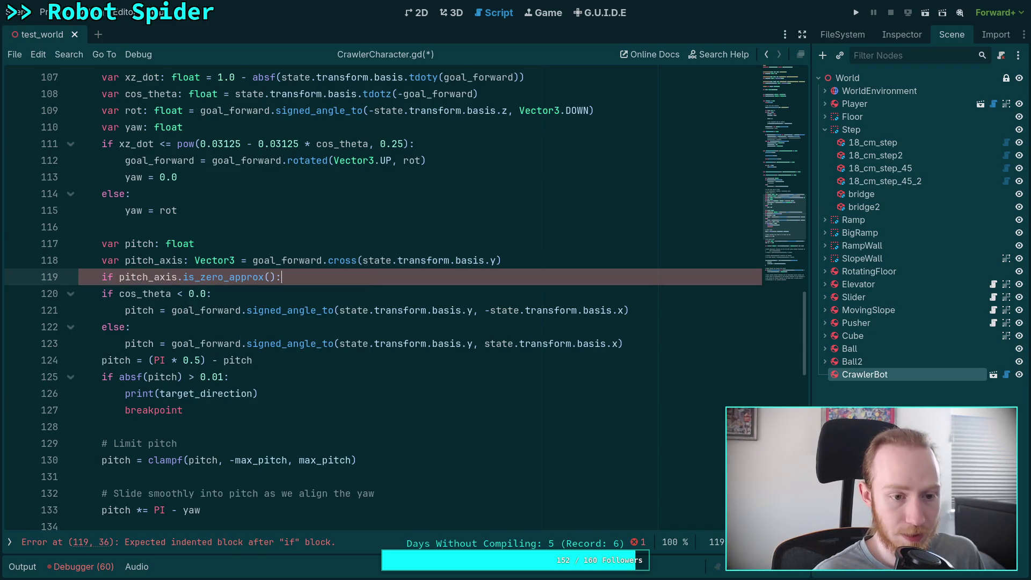
key("Return")
type("pitch = ")
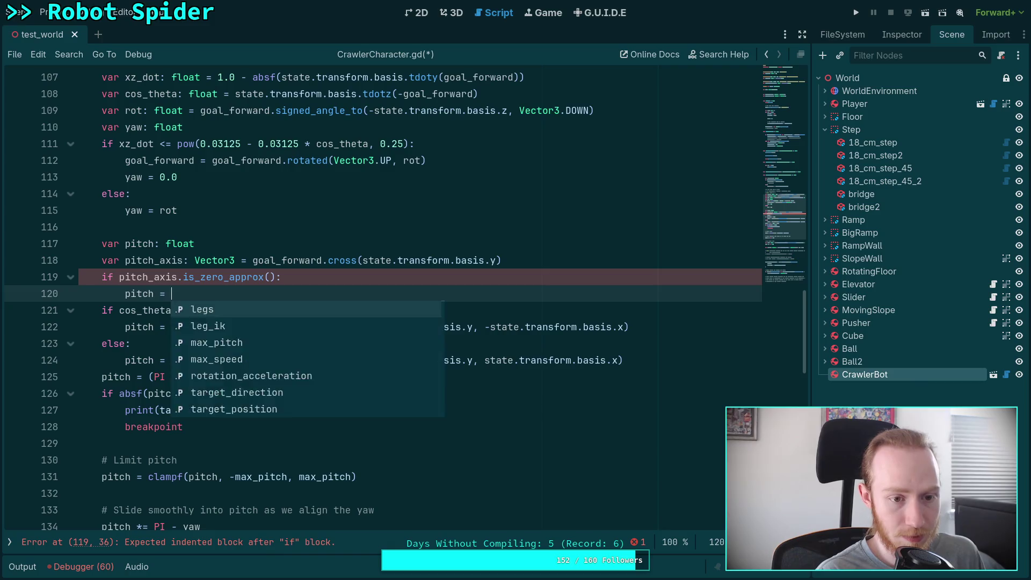
type("0.0")
key("Return")
type("else:")
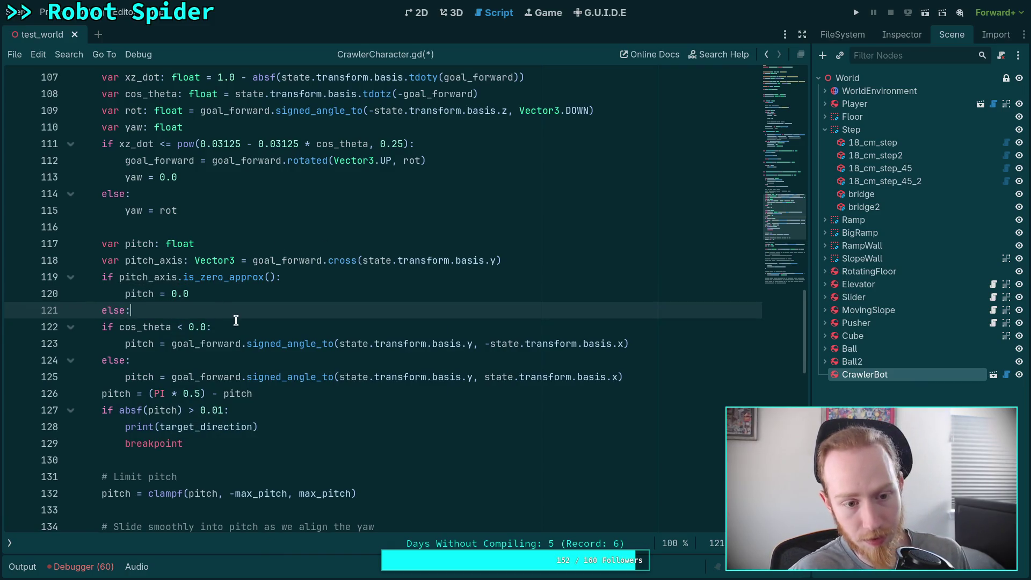
Remove the old cos_theta branches, measure pitch about pitch_axis.normalized(), and save.
left_click(236, 323, "shift")
key("BackSpace")
left_click(634, 359)
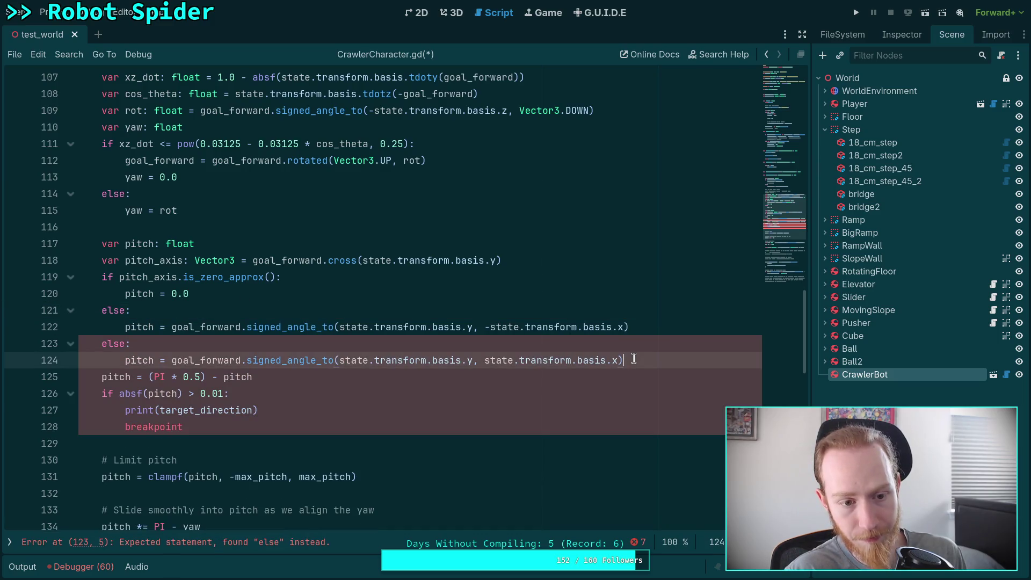
key("Home")
key("shift+Up")
key("shift+Up")
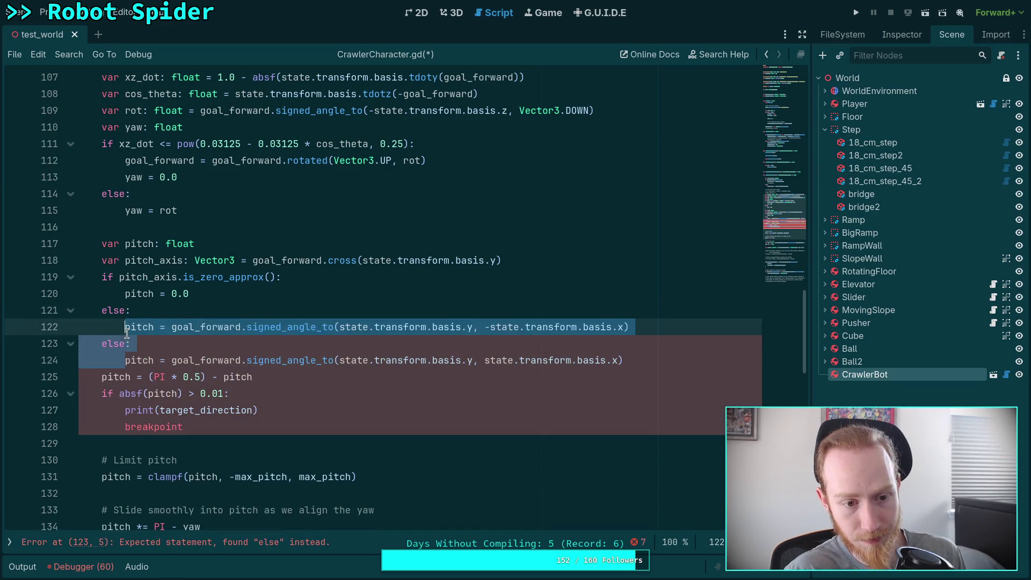
key("BackSpace")
left_click_drag(485, 326, 622, 326)
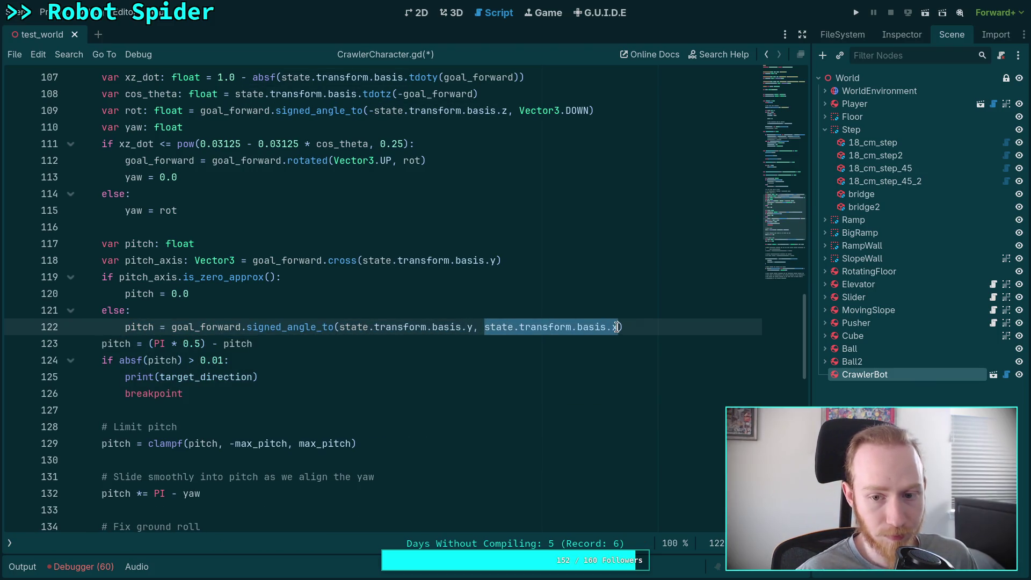
type("pitch_ax")
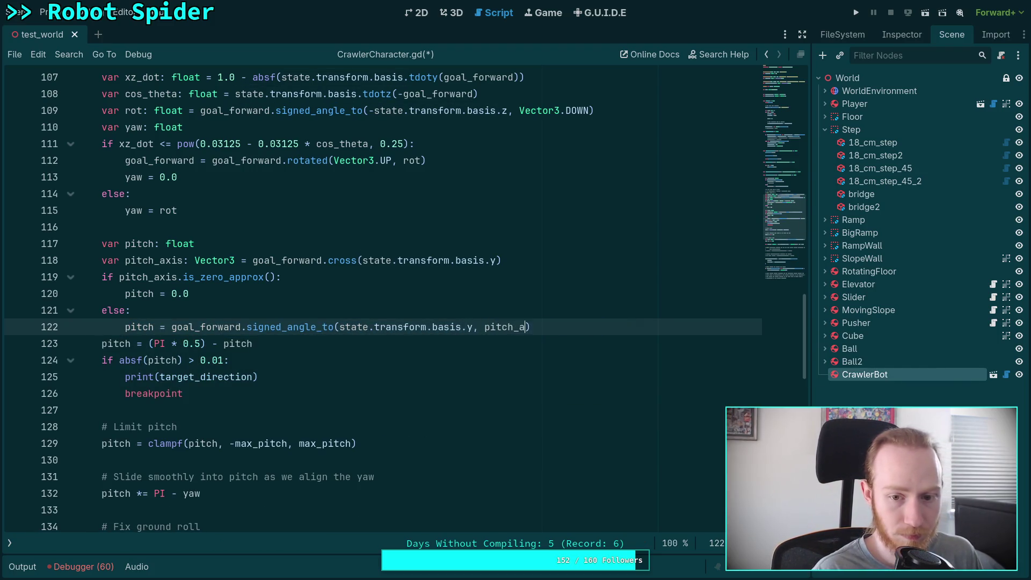
type("is.norm")
key("Return")
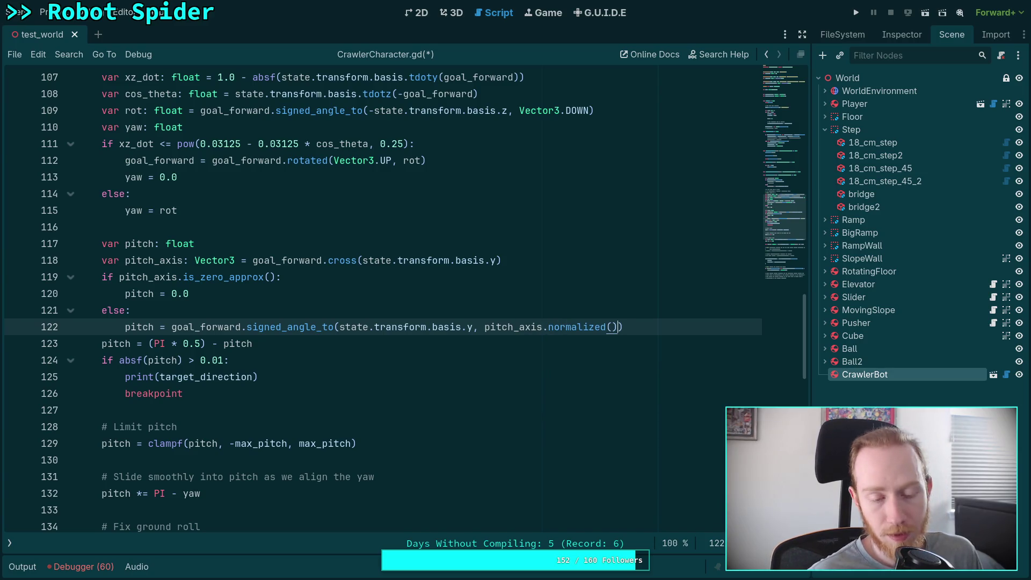
left_click(494, 371)
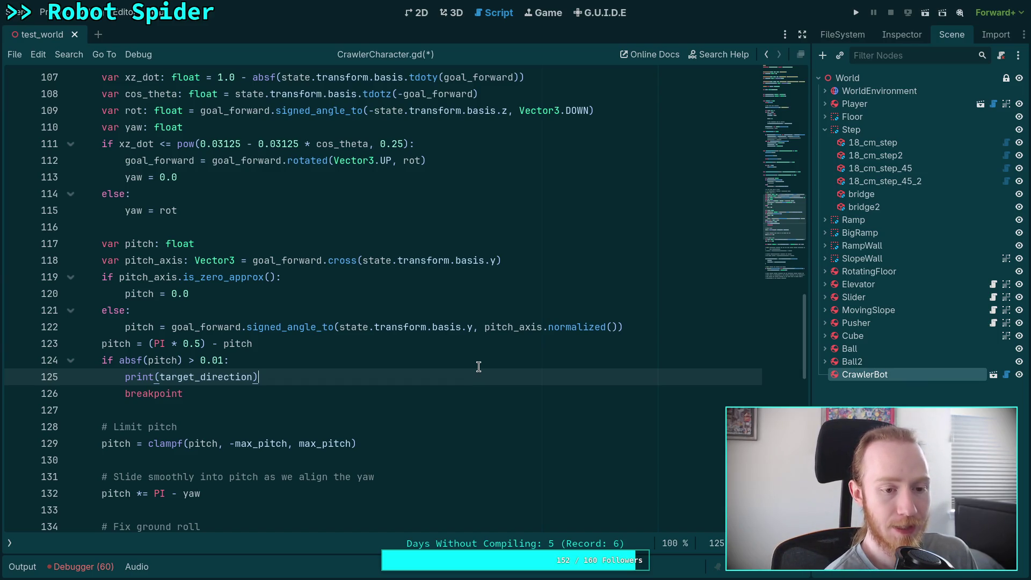
key("ctrl+s")
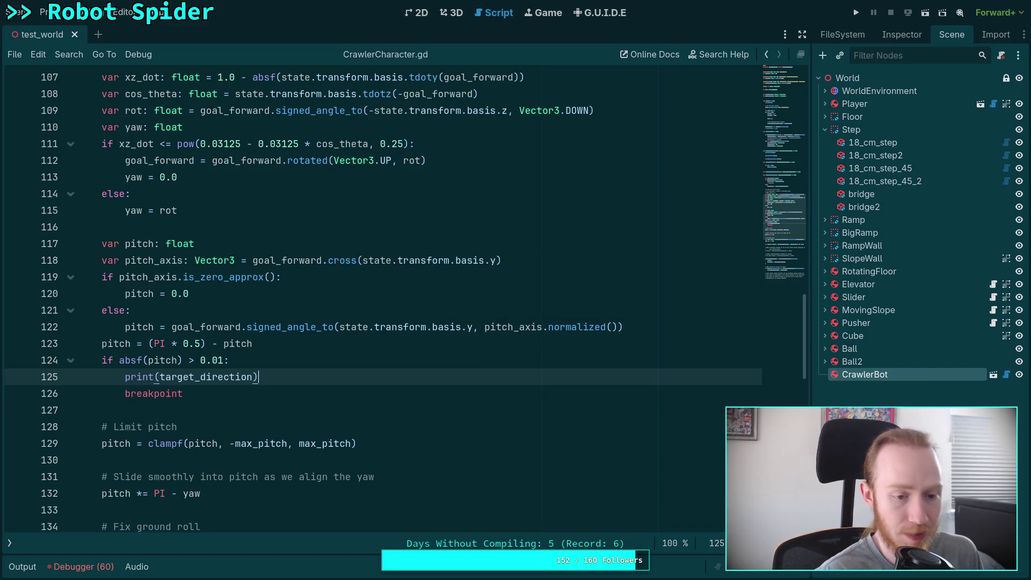
Test the game, raise the pitch threshold from 0.01 to 0.05, save, and rerun it.
left_click(856, 12)
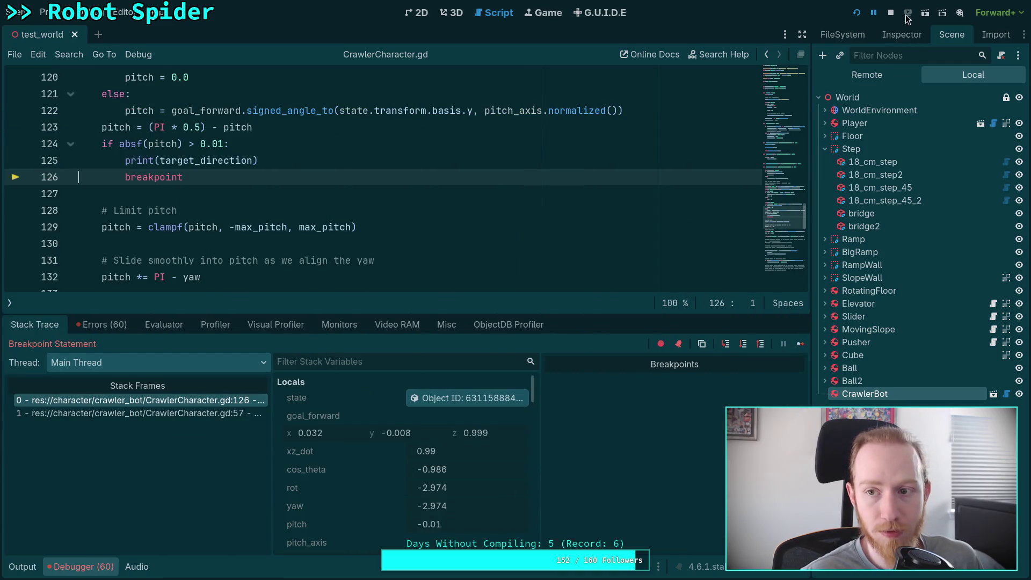
left_click(891, 12)
left_click(220, 144)
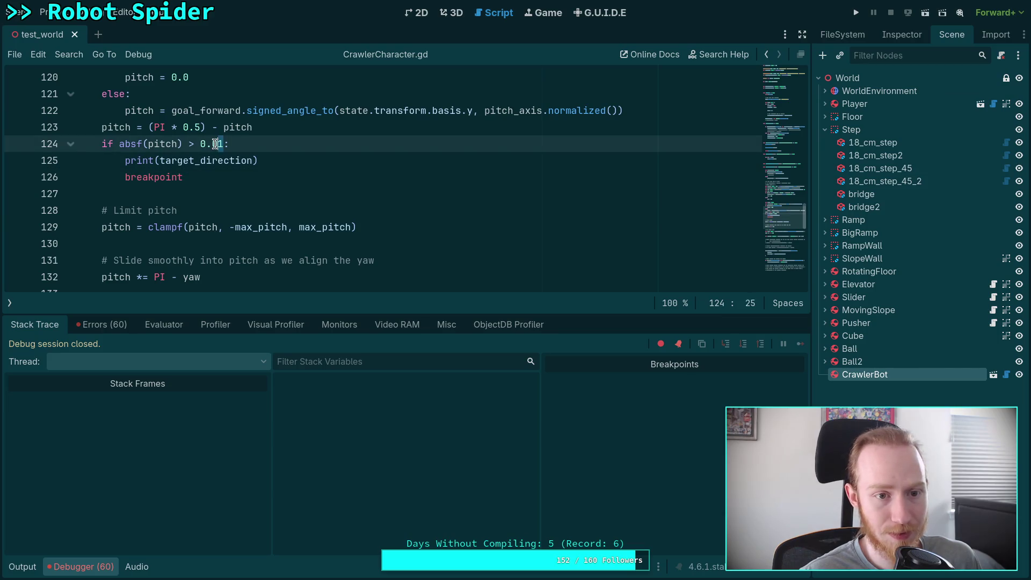
type("5")
key("ctrl+s")
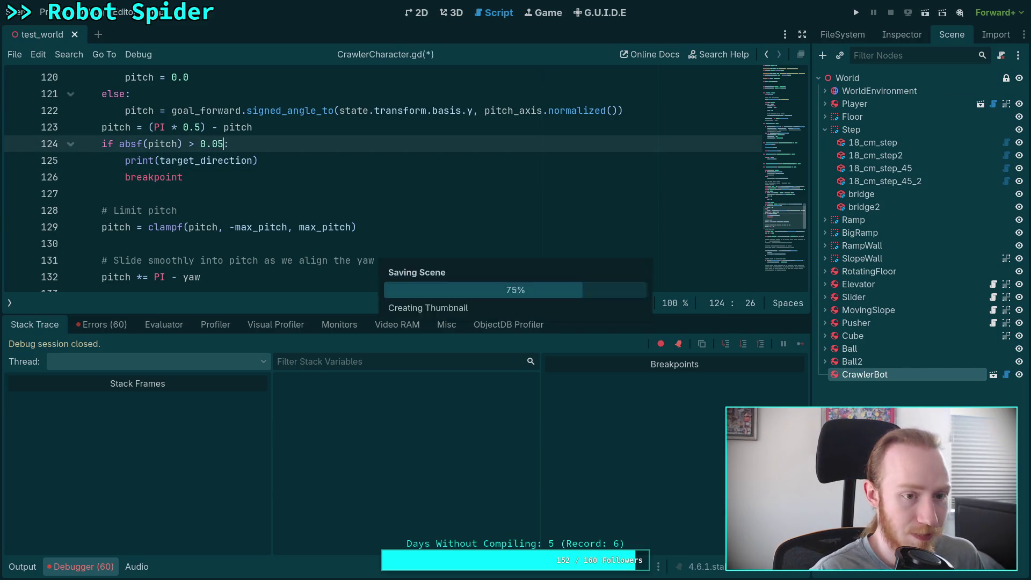
left_click(855, 13)
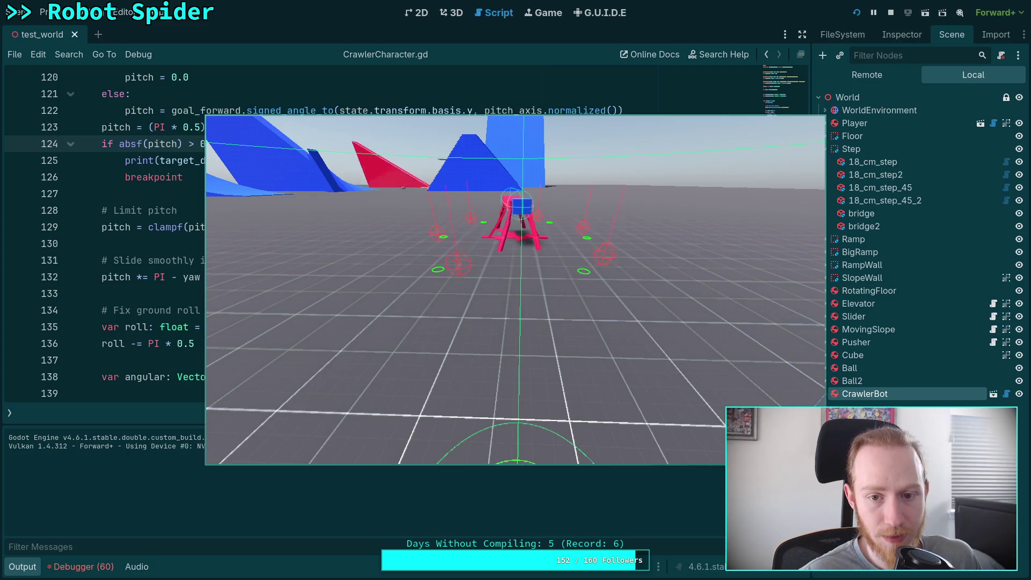
left_click(891, 13)
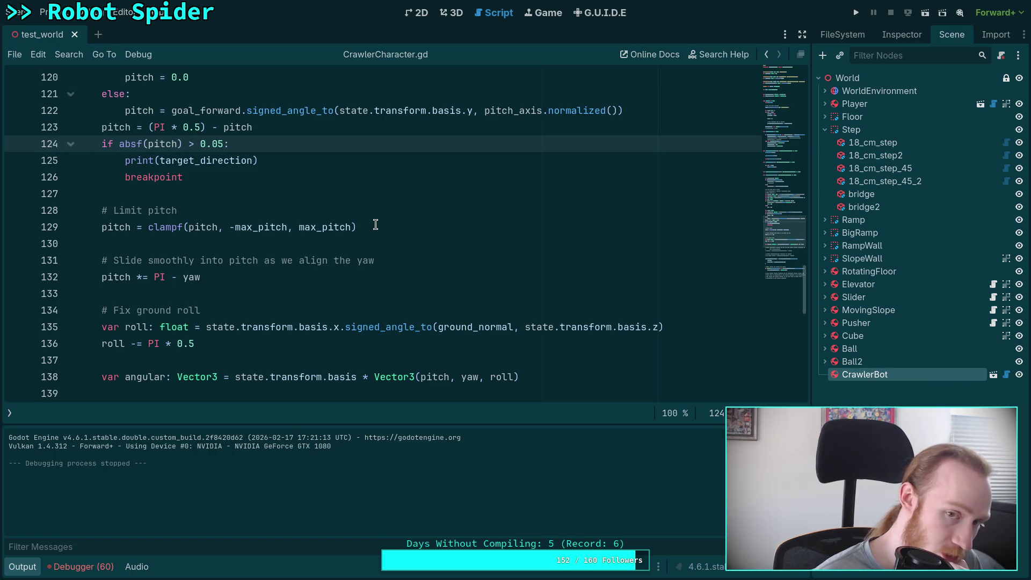
Delete the pitch_axis fallback lines and measure pitch about state.transform.basis.x in one line.
scroll(376, 225, "up", 3)
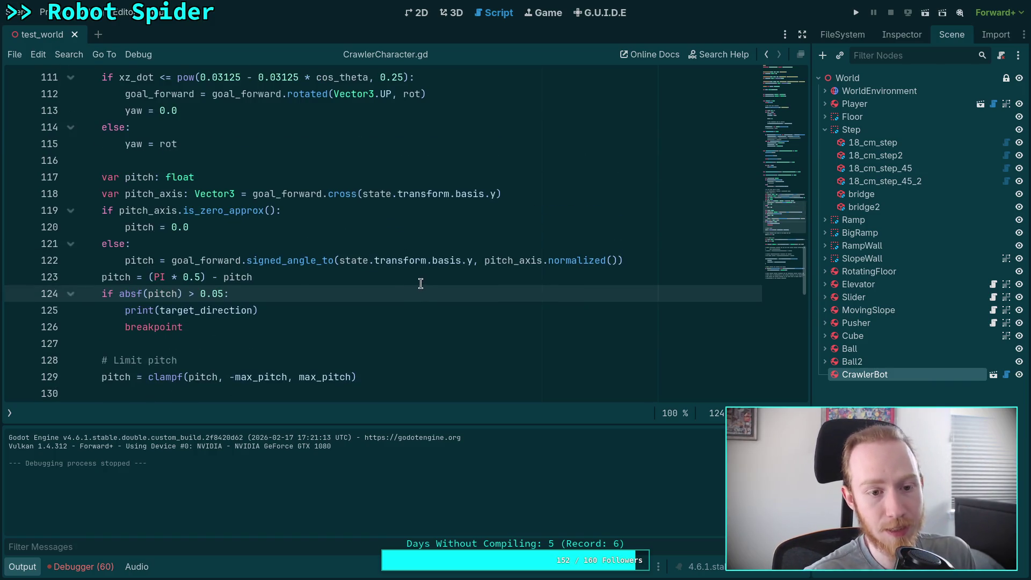
left_click_drag(514, 259, 485, 256)
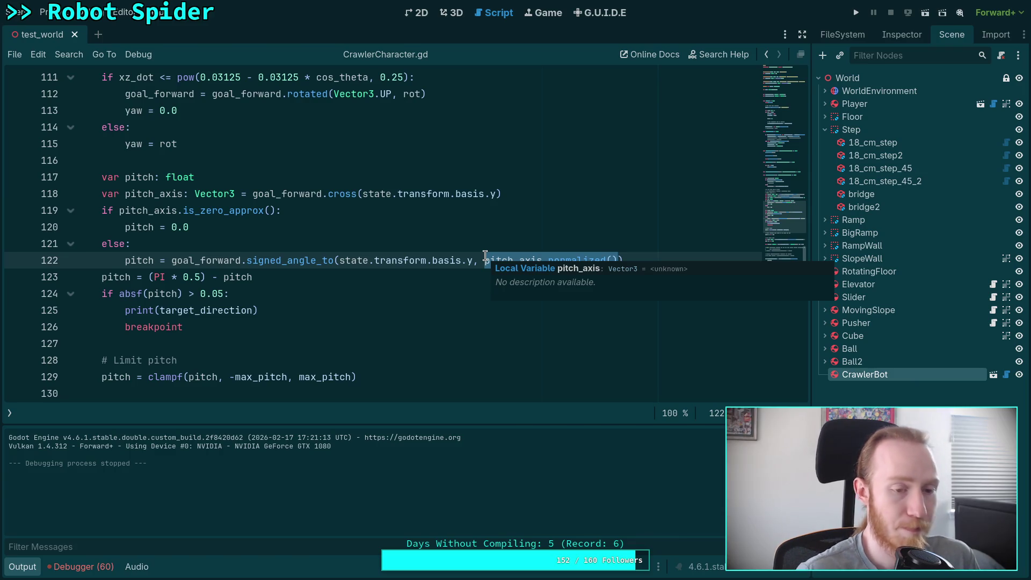
left_click(458, 246)
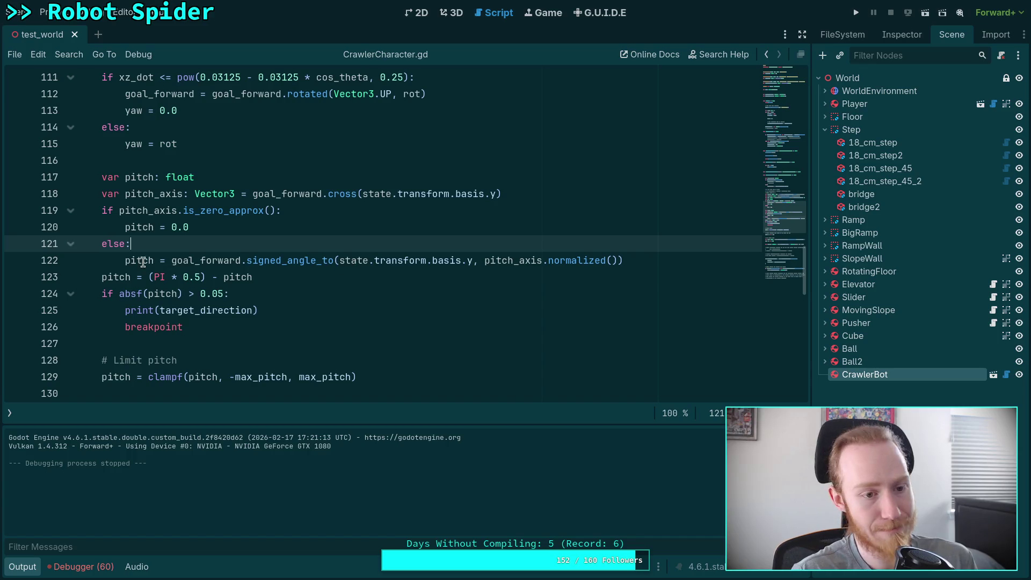
key("Down")
key("Home")
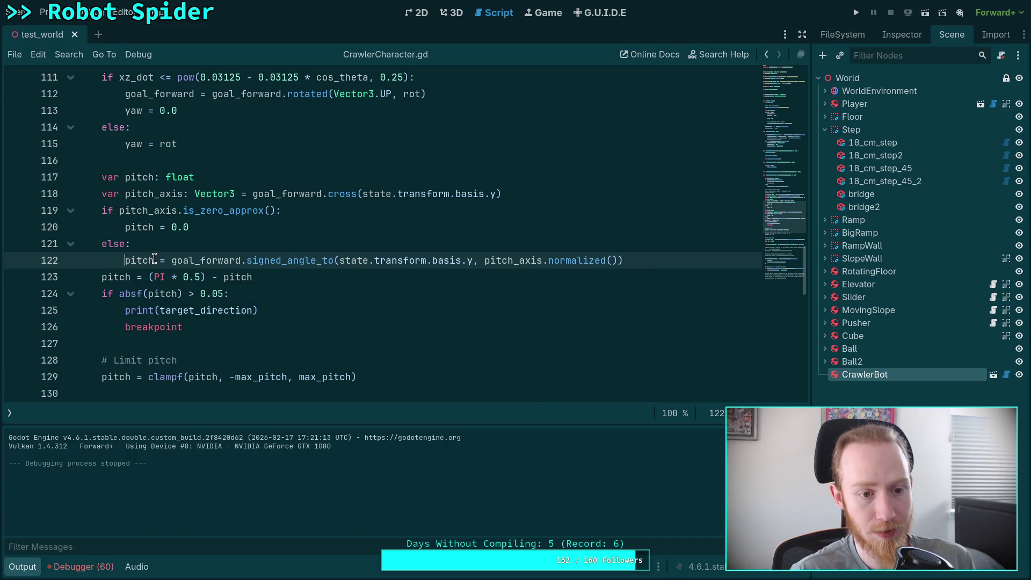
left_click_drag(154, 260, 215, 181)
key("BackSpace")
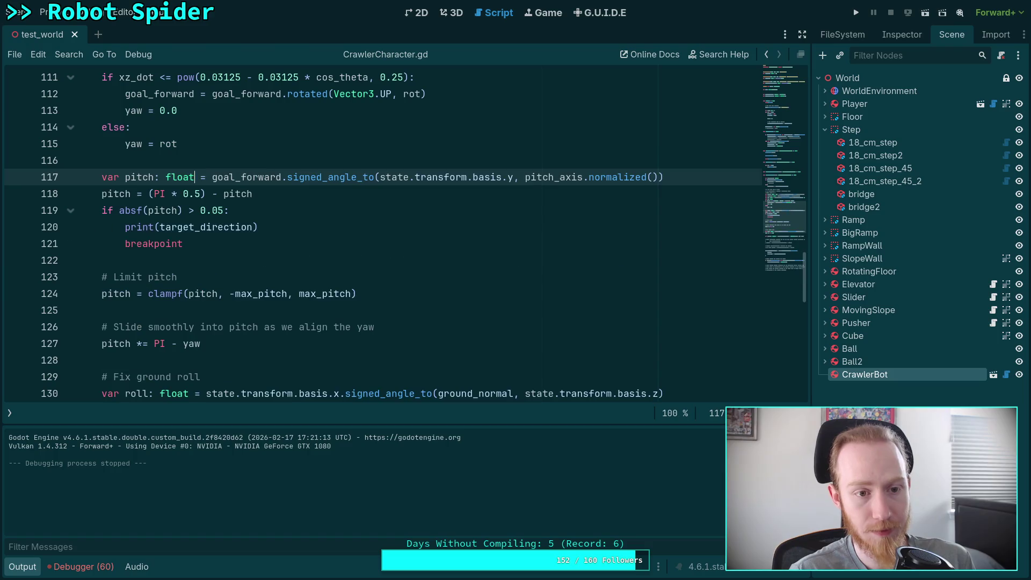
left_click_drag(525, 178, 656, 181)
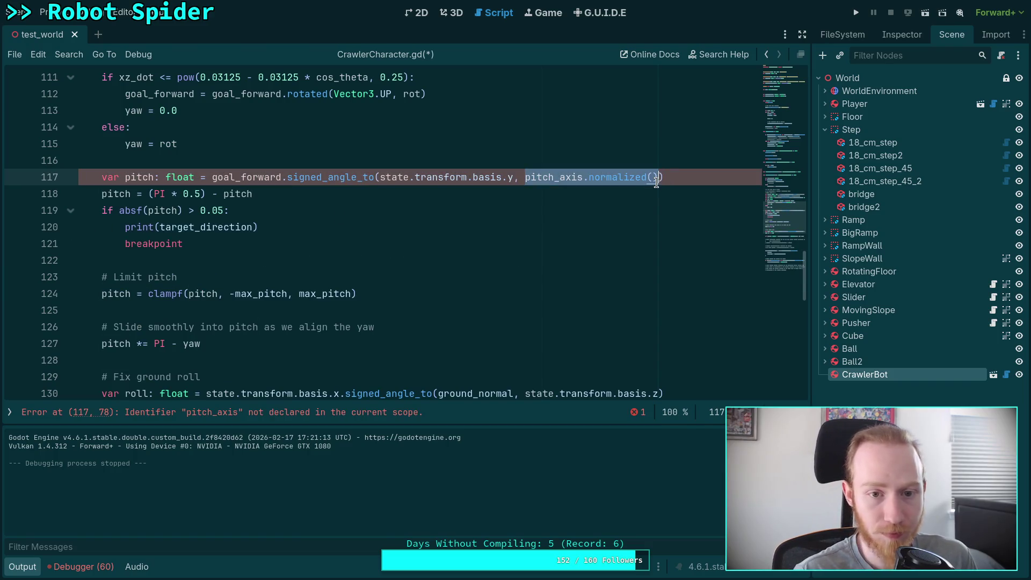
type("state.transfor")
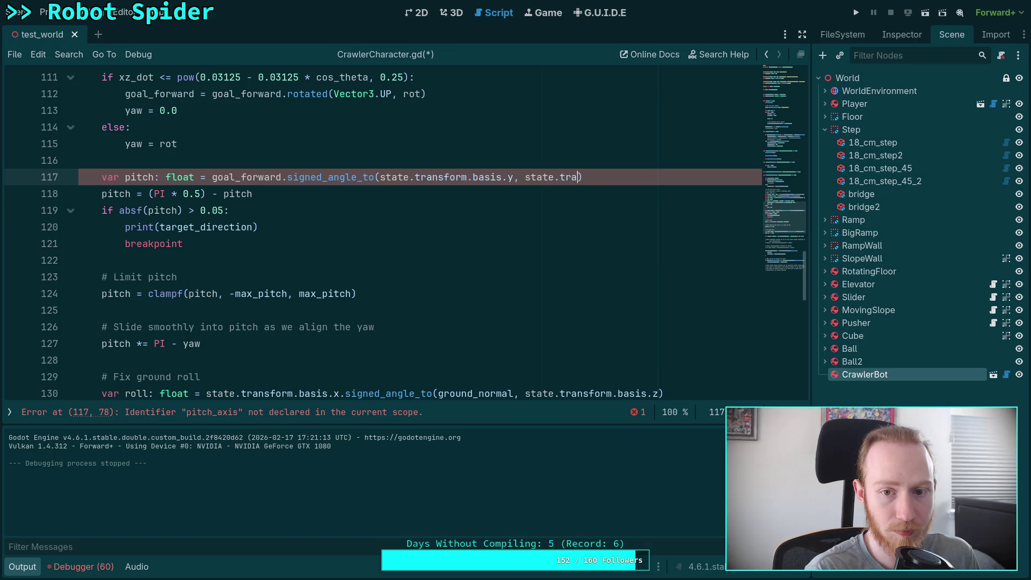
type("m.basis.x")
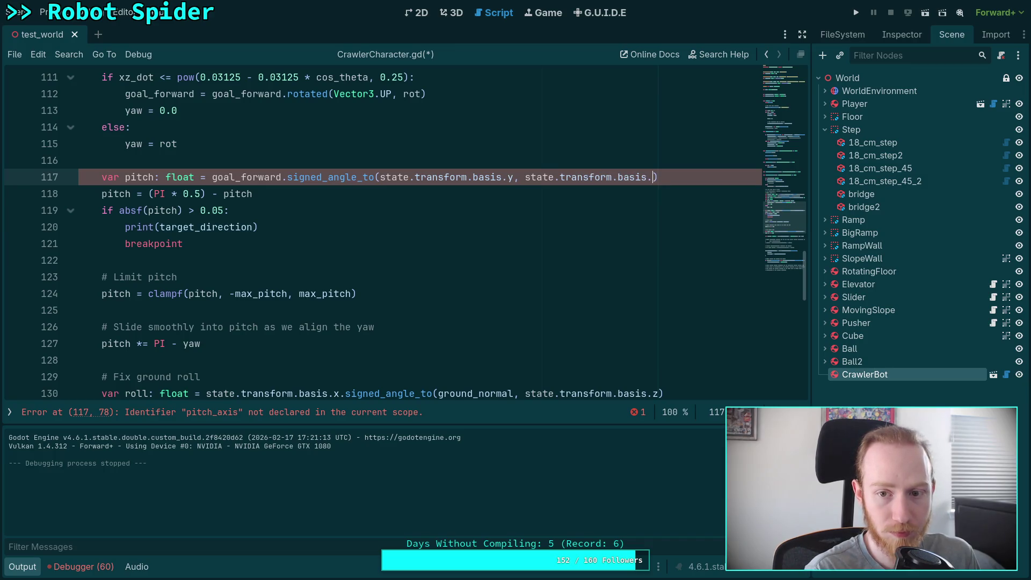
left_click(472, 201)
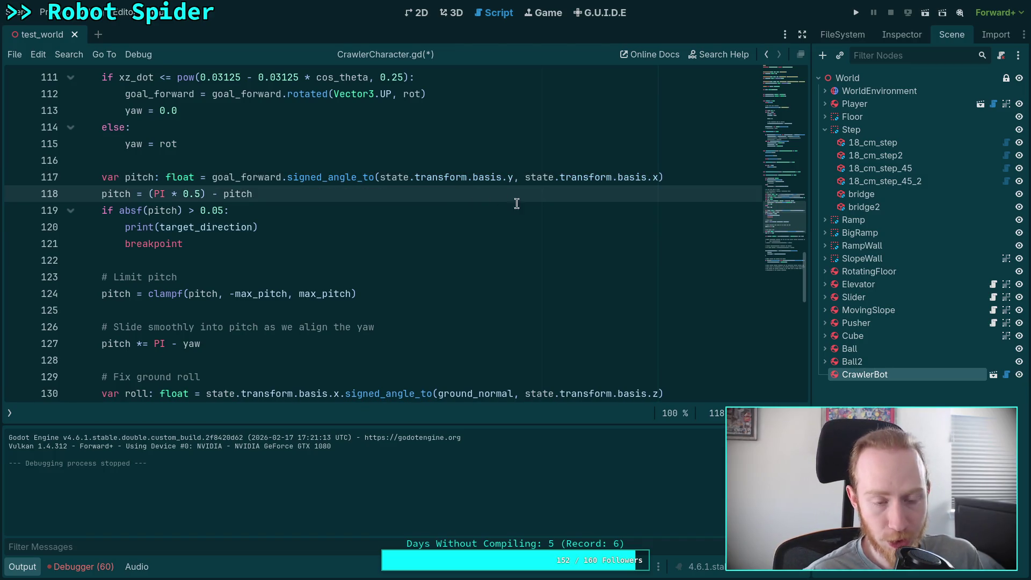
scroll(642, 259, "up", 1)
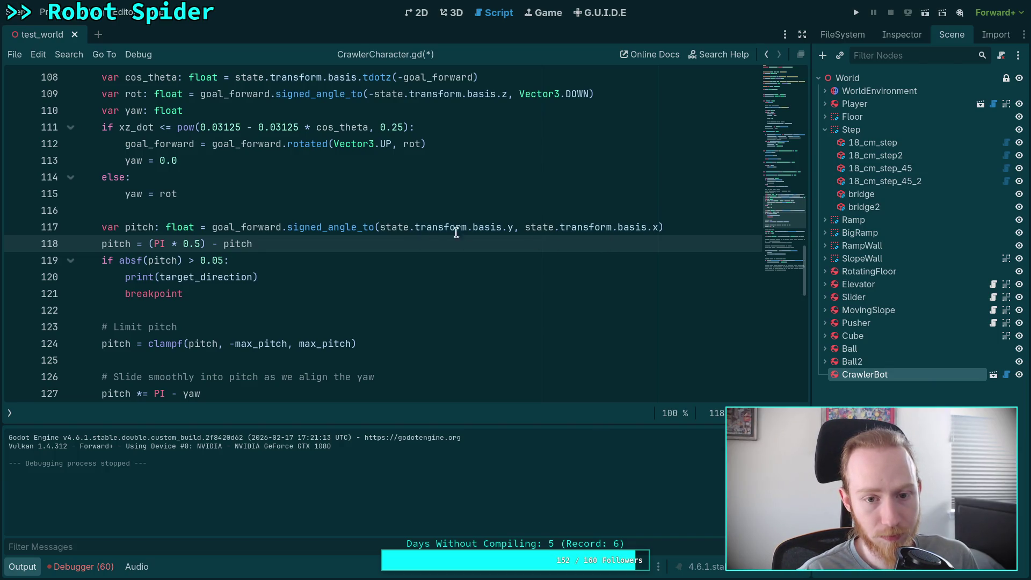
Above the pitch line, declare var pitch_axis: Vector3 = goal_forward.cross(state.transform.basis.y).
left_click(658, 215)
key("Down")
key("Up")
key("Return")
type("var p")
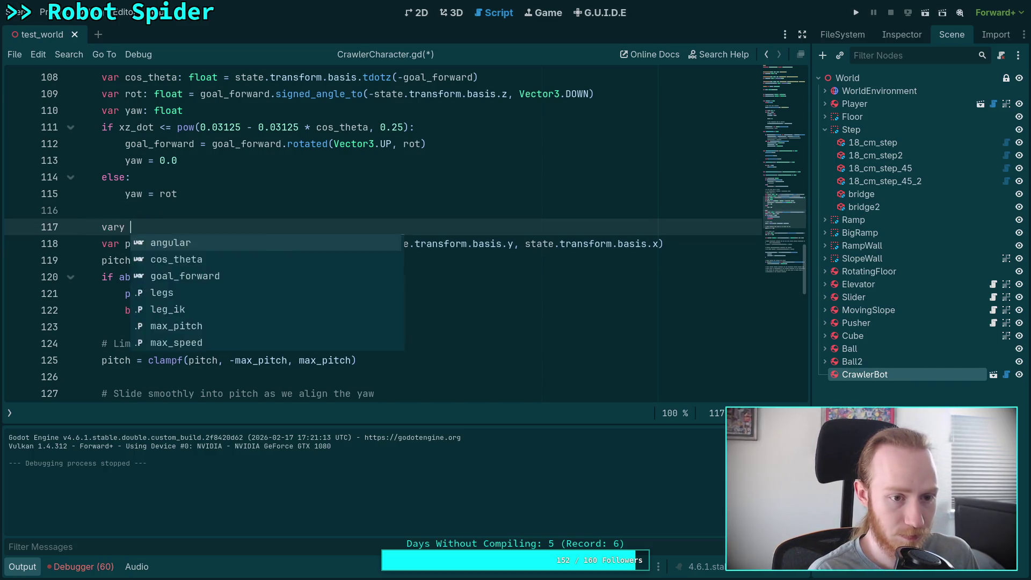
type("itch_")
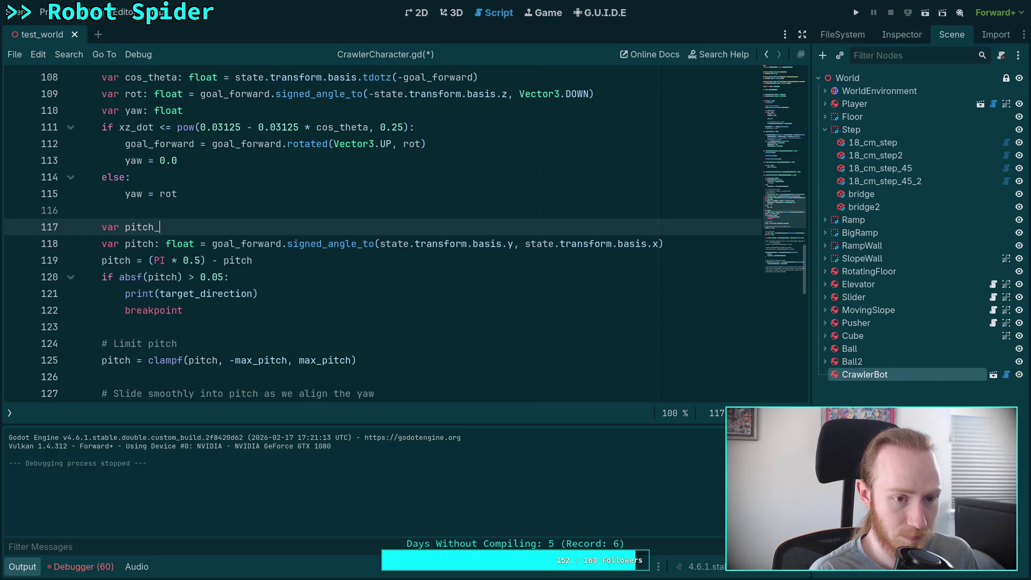
type("axis:")
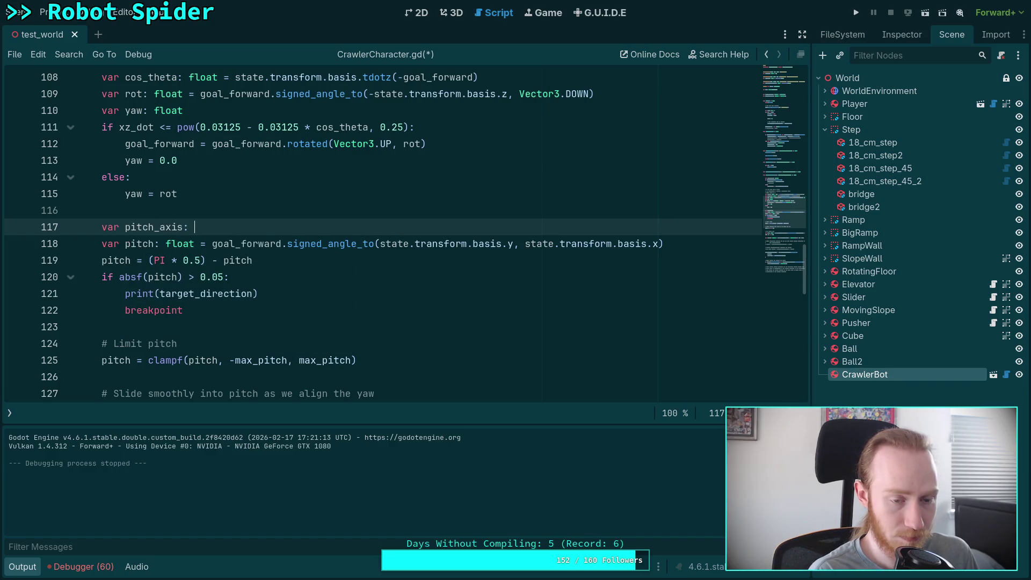
type(" Vector3 = g")
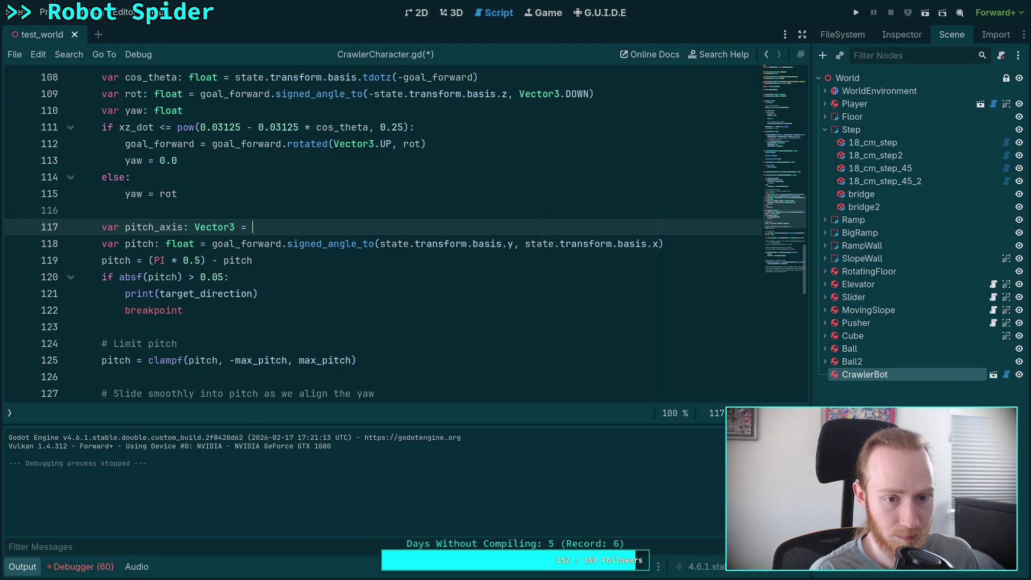
key("Return")
type(".cro")
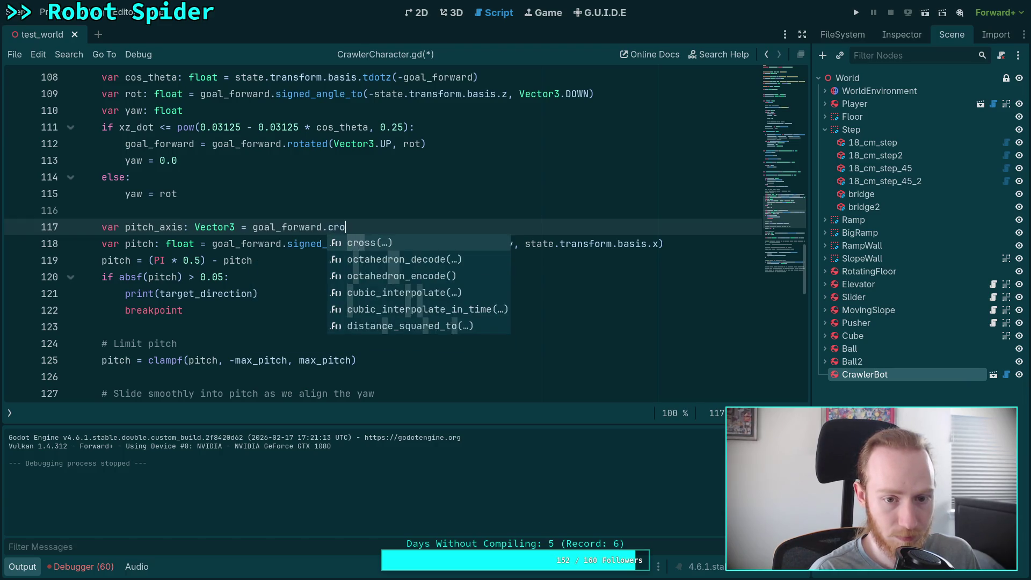
key("Return")
type("state.tran")
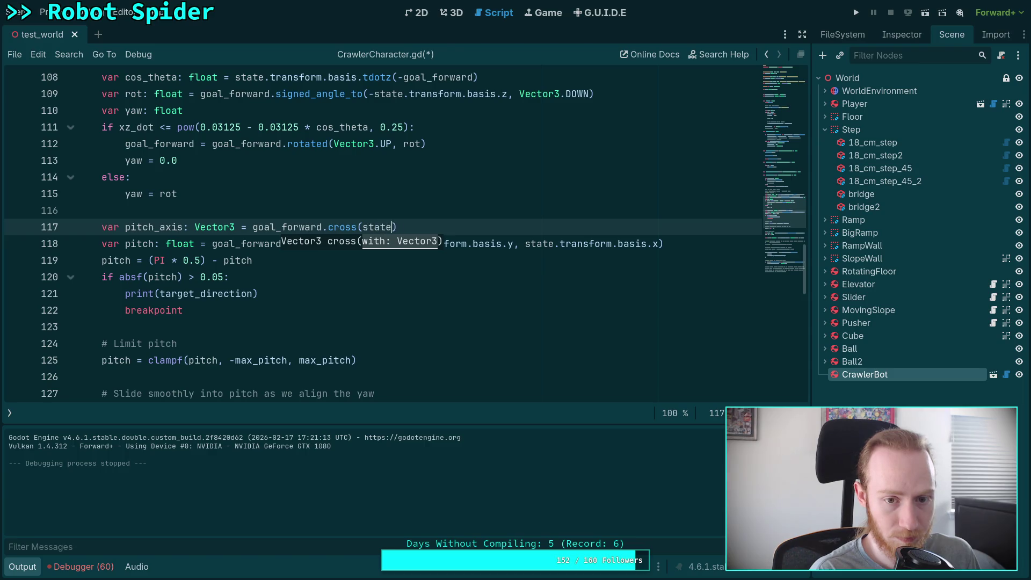
key("Return")
type(".ba")
key("Return")
type(".x")
key("BackSpace")
type("y)")
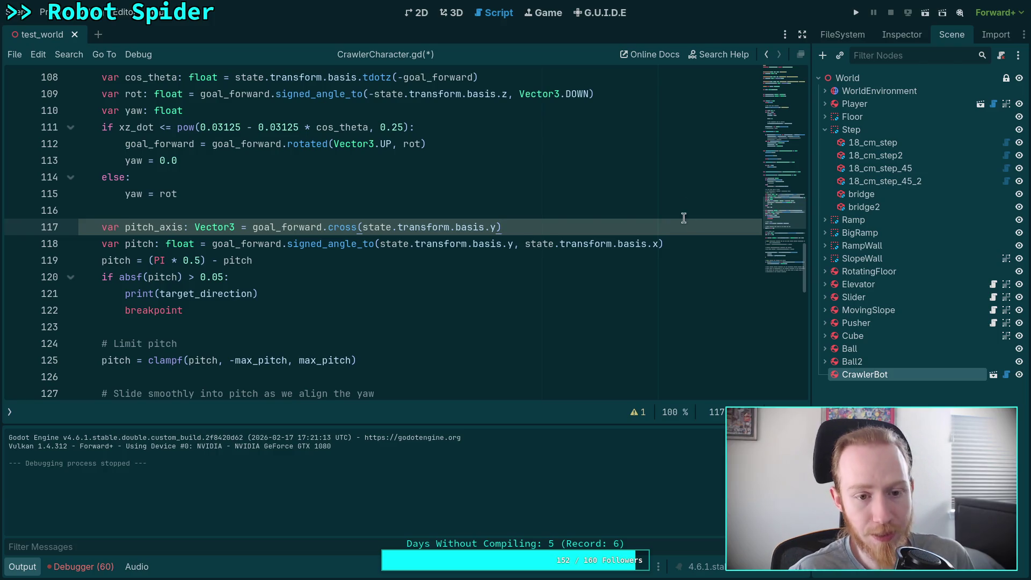
Replace the cross() argument with ground_normal and add a blank line after it.
left_click_drag(358, 226, 421, 227)
left_click_drag(498, 226, 363, 228)
type("ground")
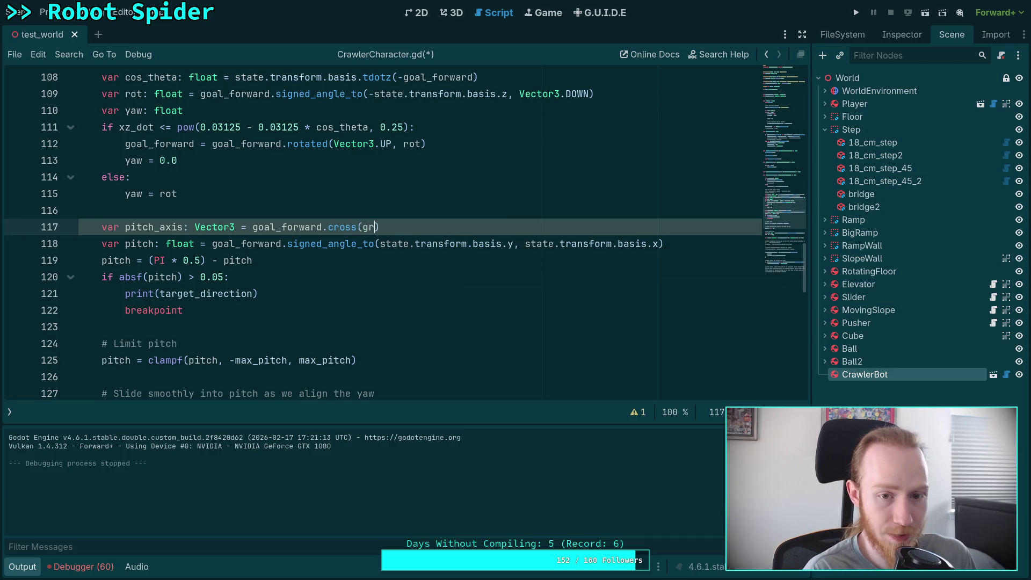
key("Down")
key("Down")
key("Return")
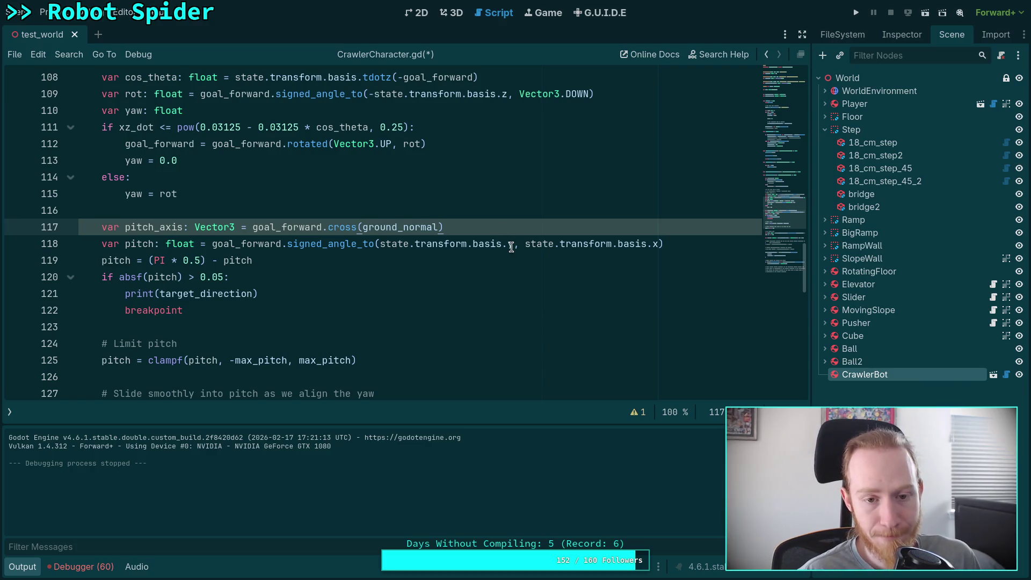
key("Return")
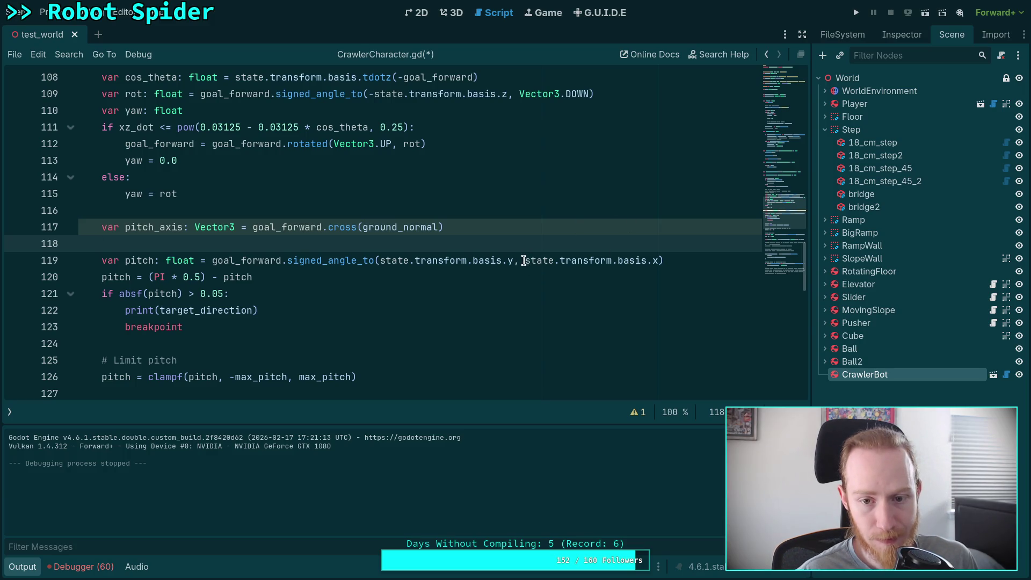
left_click_drag(526, 261, 657, 261)
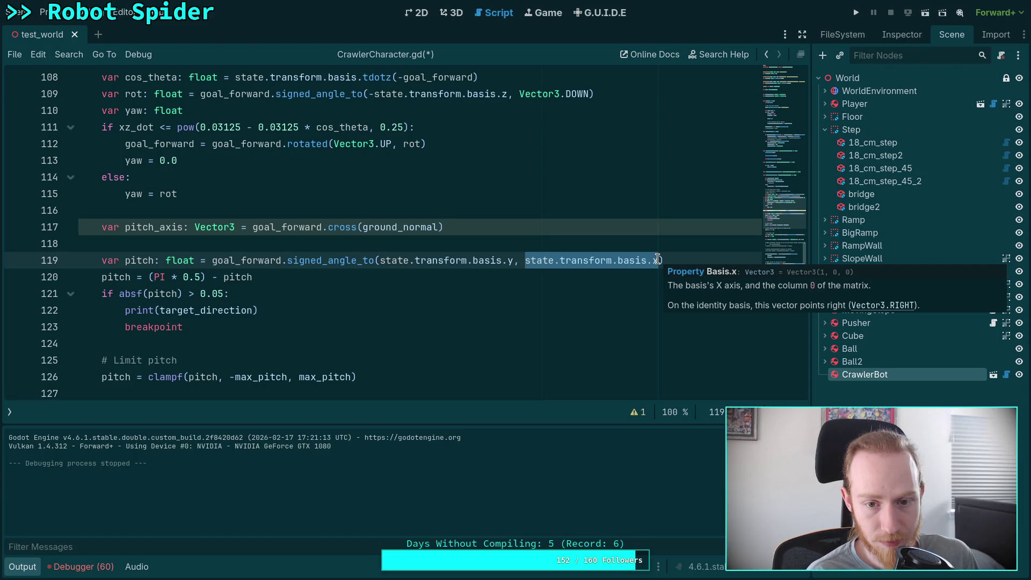
left_click_drag(380, 260, 514, 260)
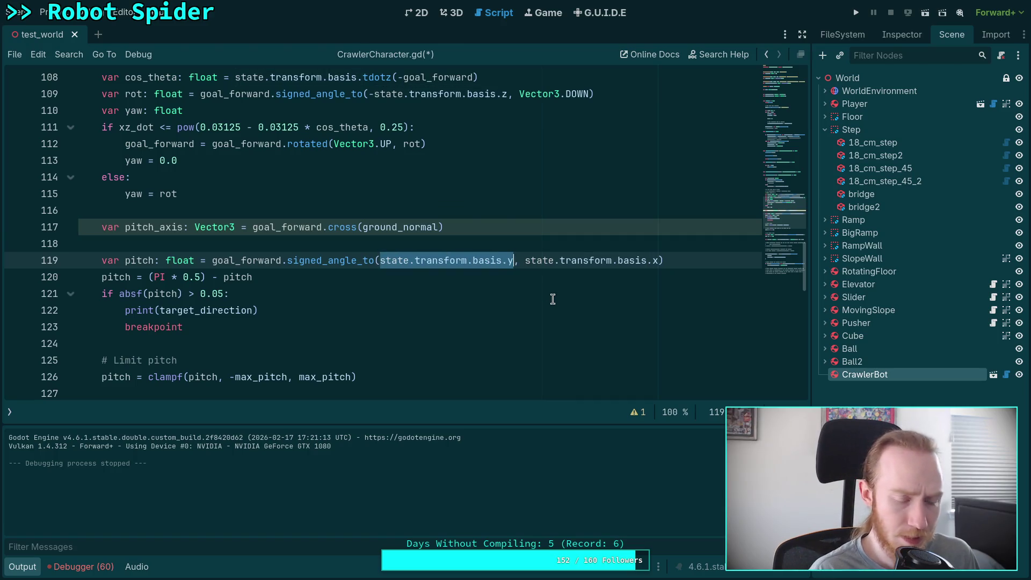
type("gr")
key("Down")
key("Down")
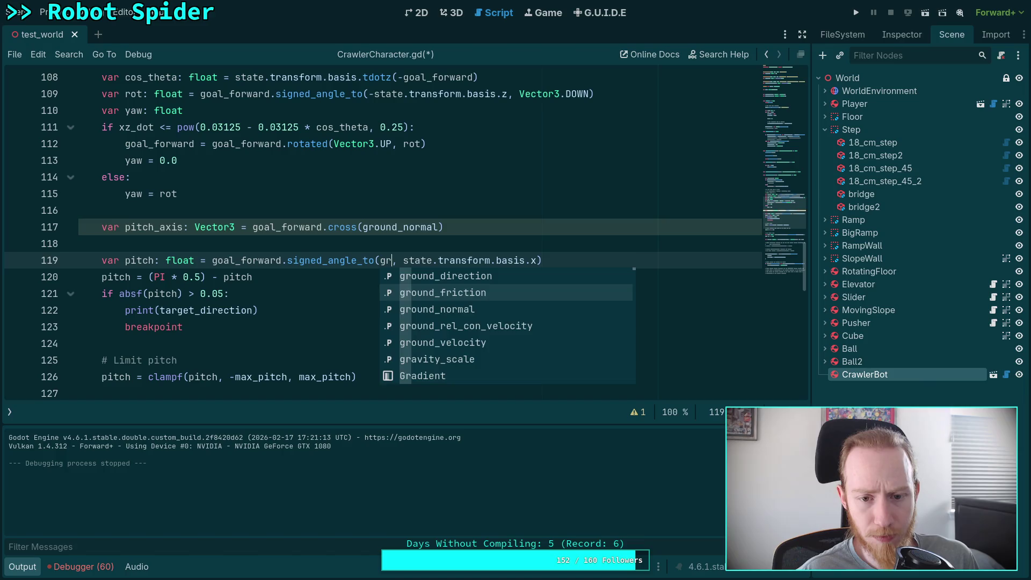
key("Return")
left_click_drag(467, 260, 601, 261)
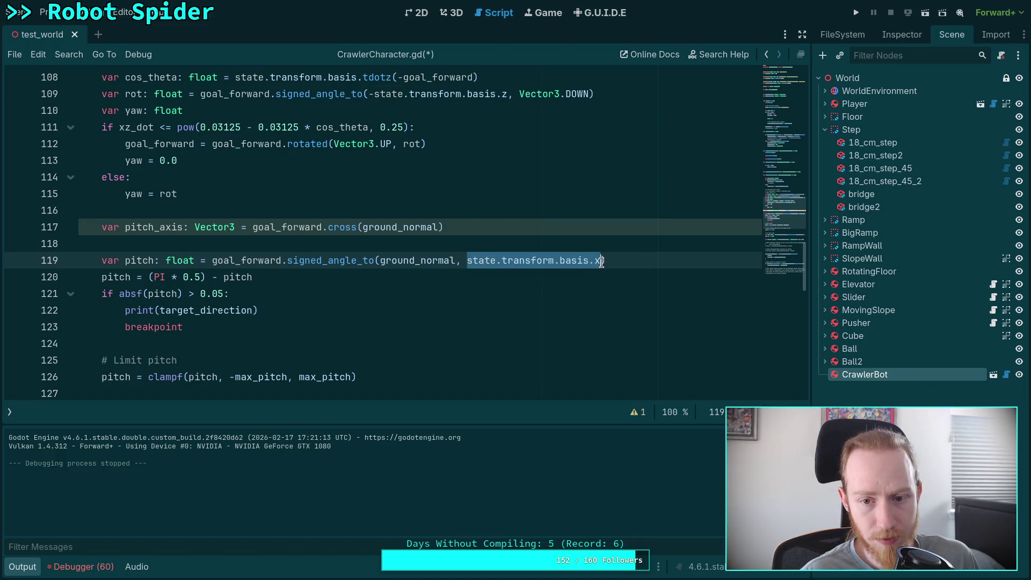
type("pitch")
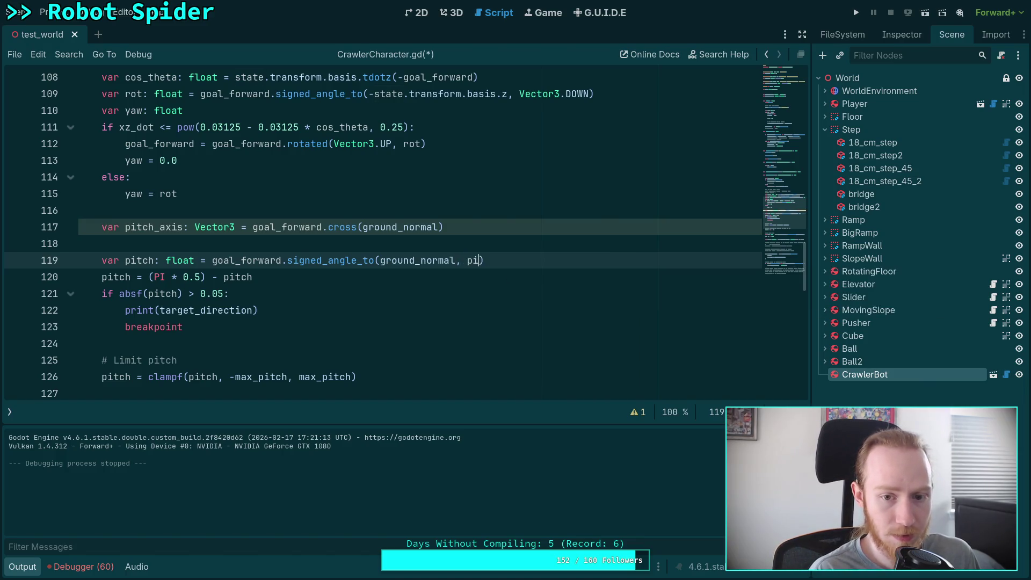
key("Down")
key("Return")
left_click(101, 244)
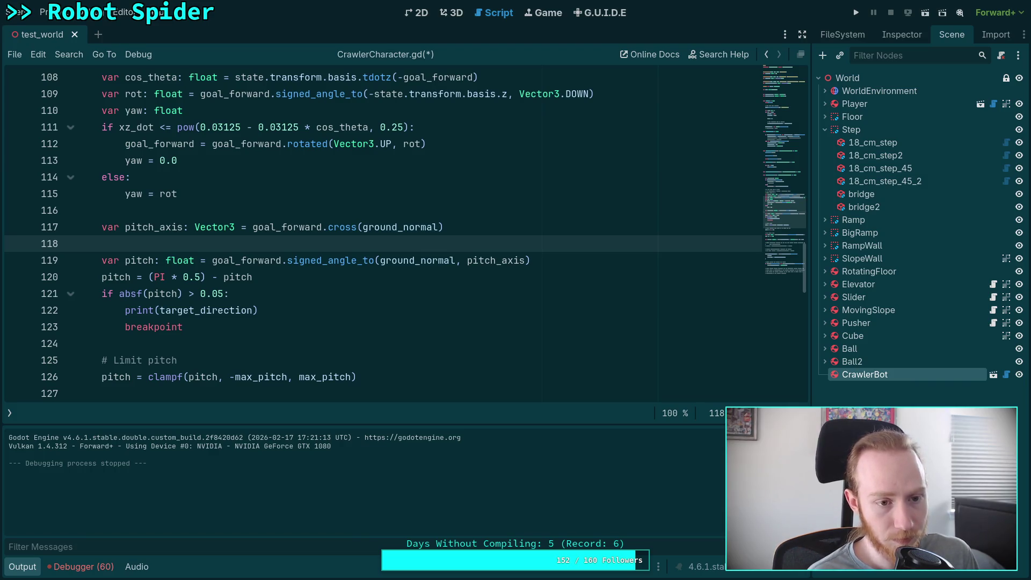
type("if ")
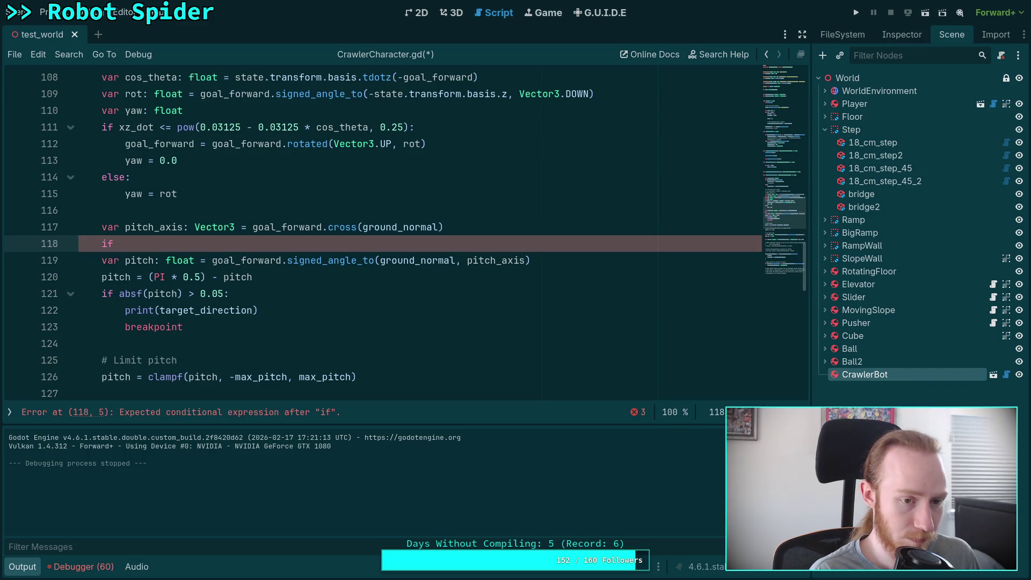
type("pitch_axis.is")
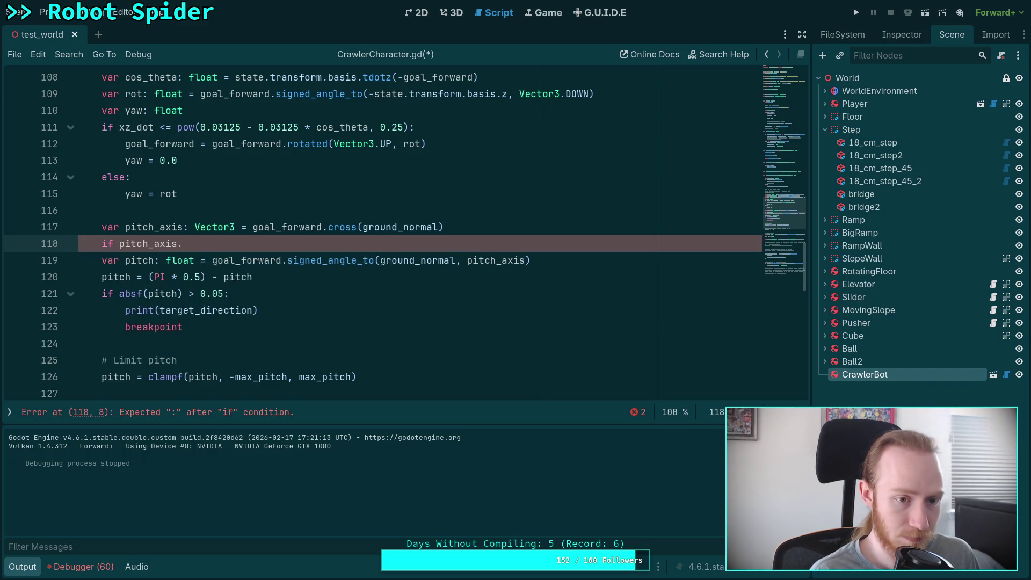
Complete line 118 as if pitch_axis.is_zero_approx(): and clear a trial assignment beneath it.
key("Down")
key("Return")
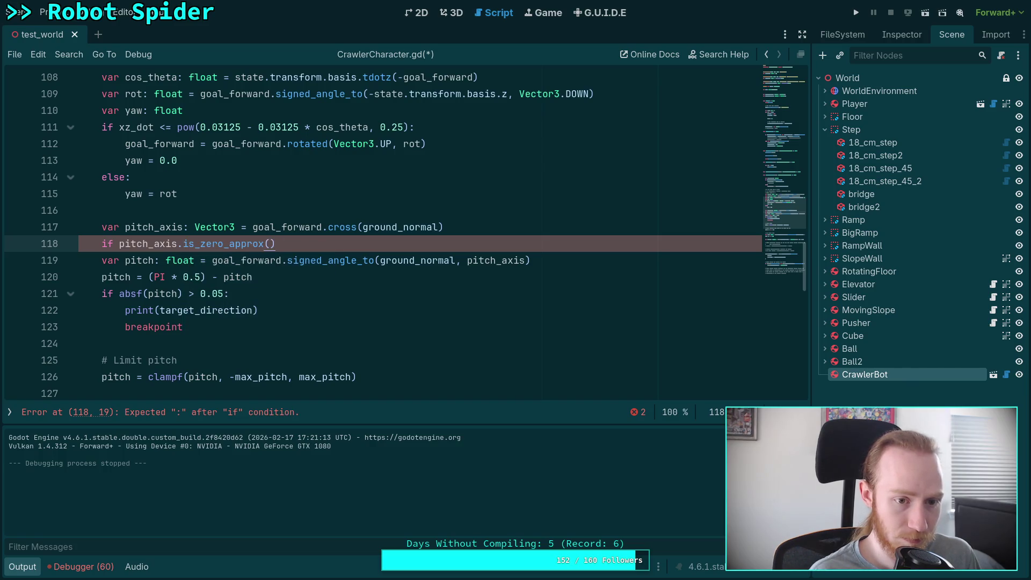
type(":")
key("Return")
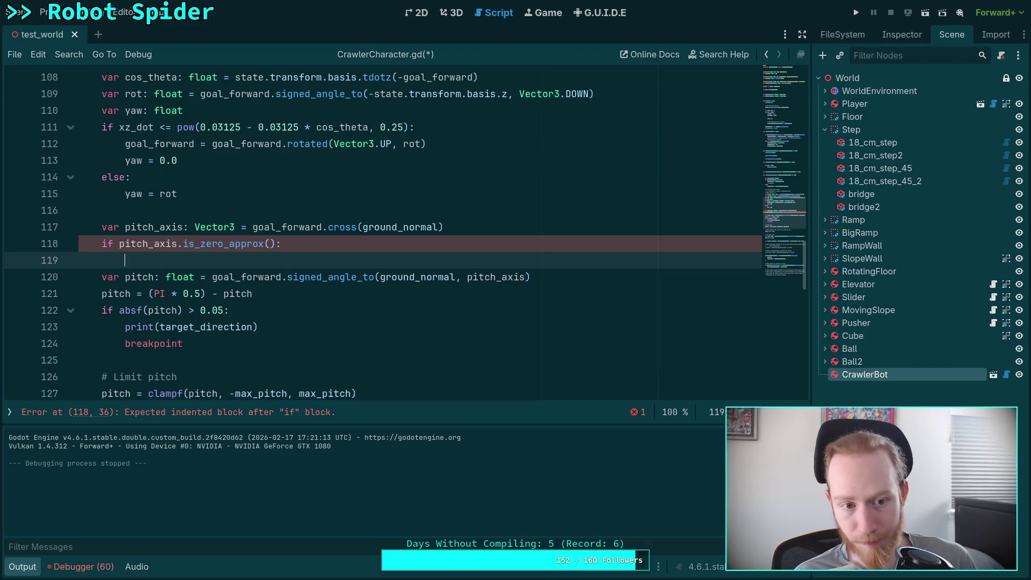
type("p")
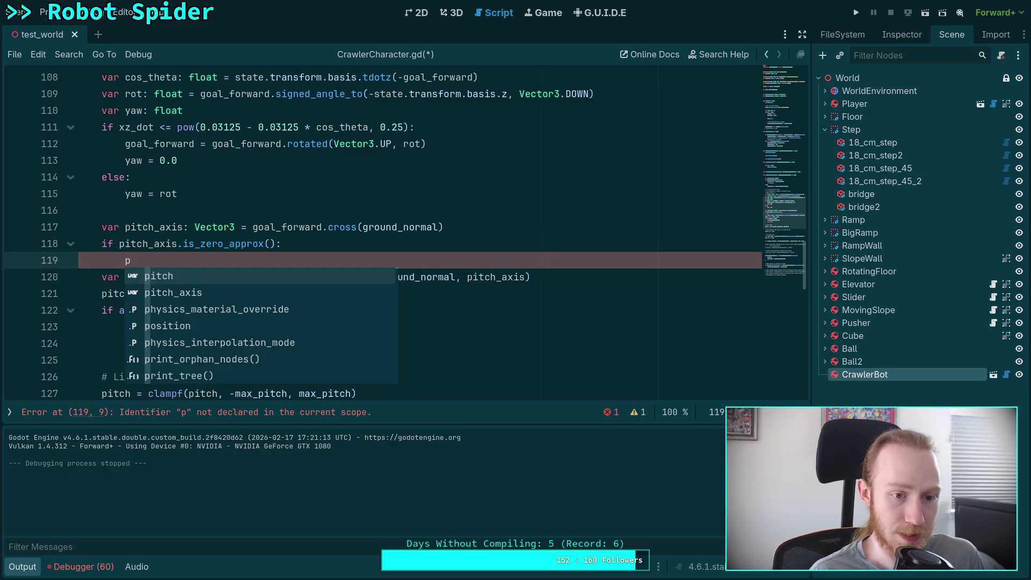
key("Down")
key("Return")
type("= ")
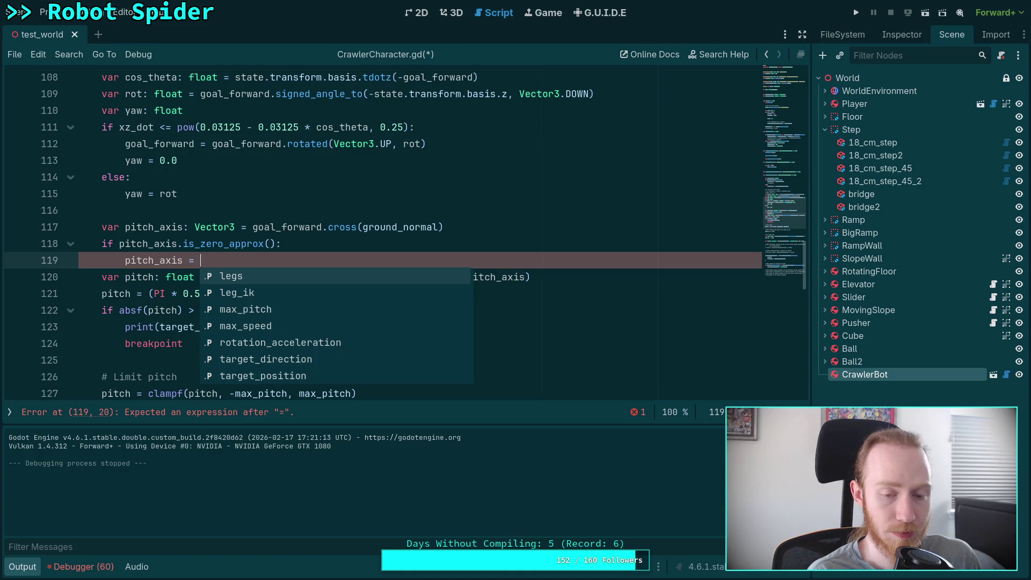
type("state.")
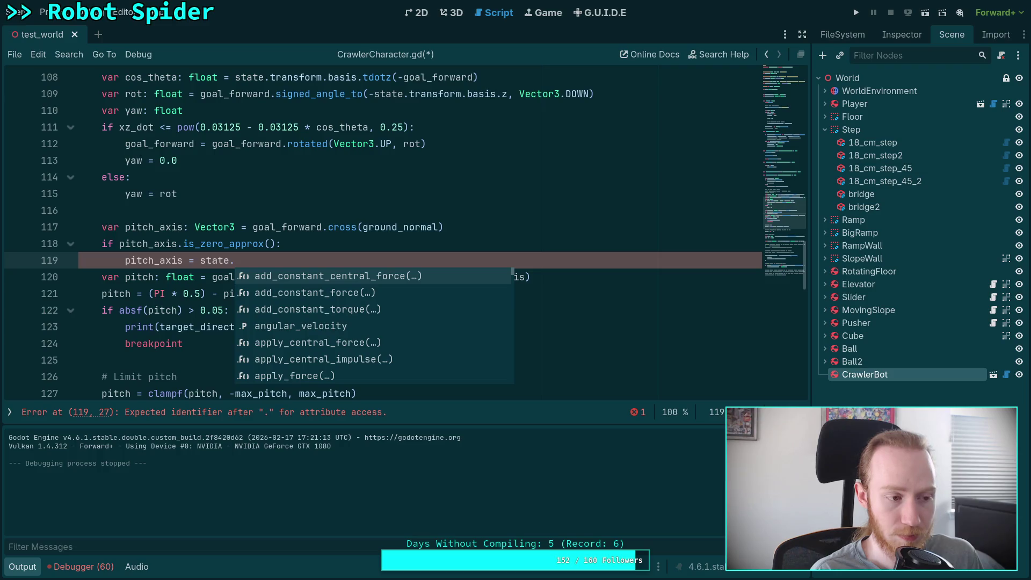
key("BackSpace")
key("BackSpace")
key("BackSpace")
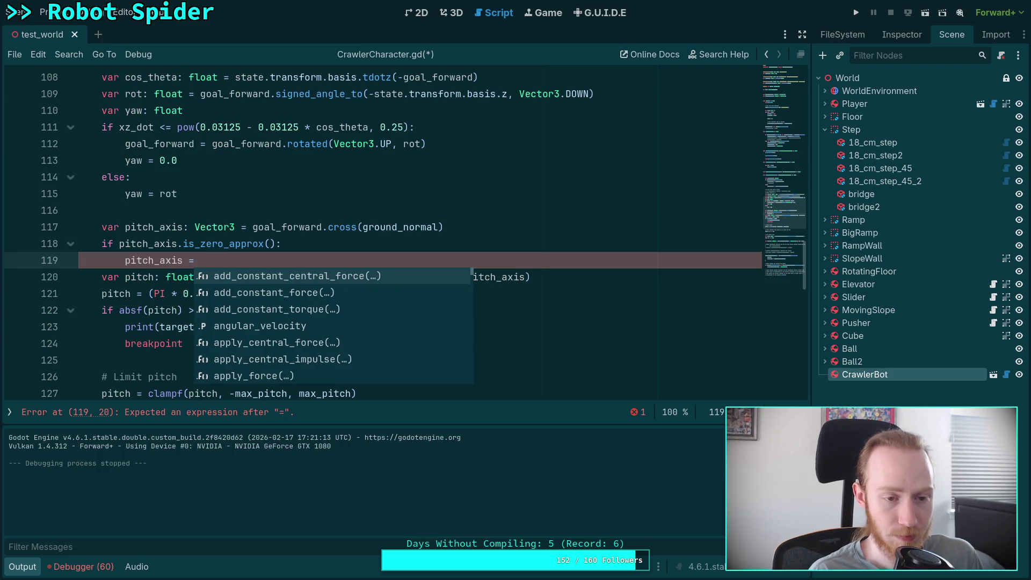
key("BackSpace")
key("BackSpace")
key("BackSpace")
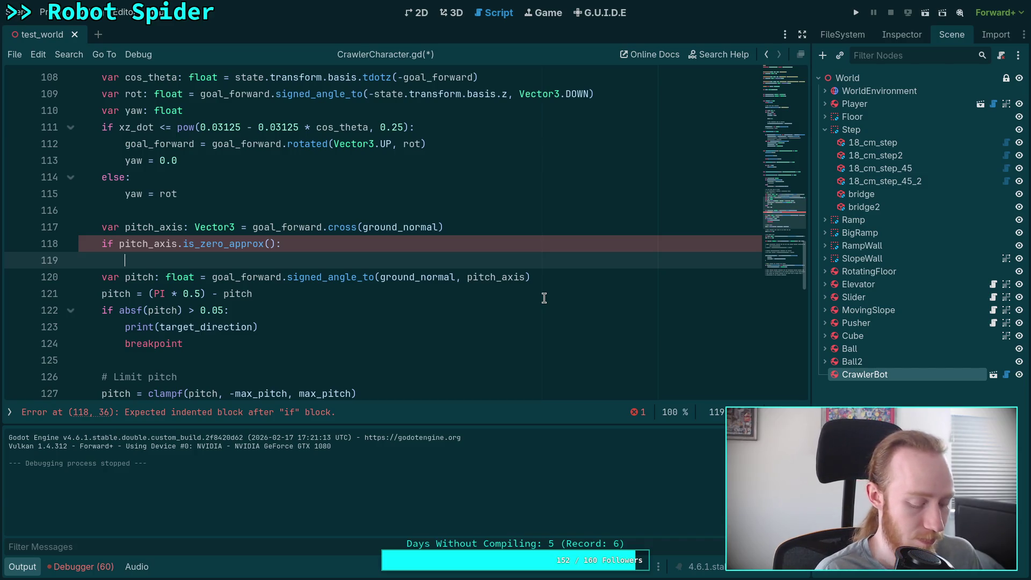
In the zero-axis branch, write pitch = (PI * 0.5) * signf(goal_forward.dot(ground_normal)).
type("pitch = ")
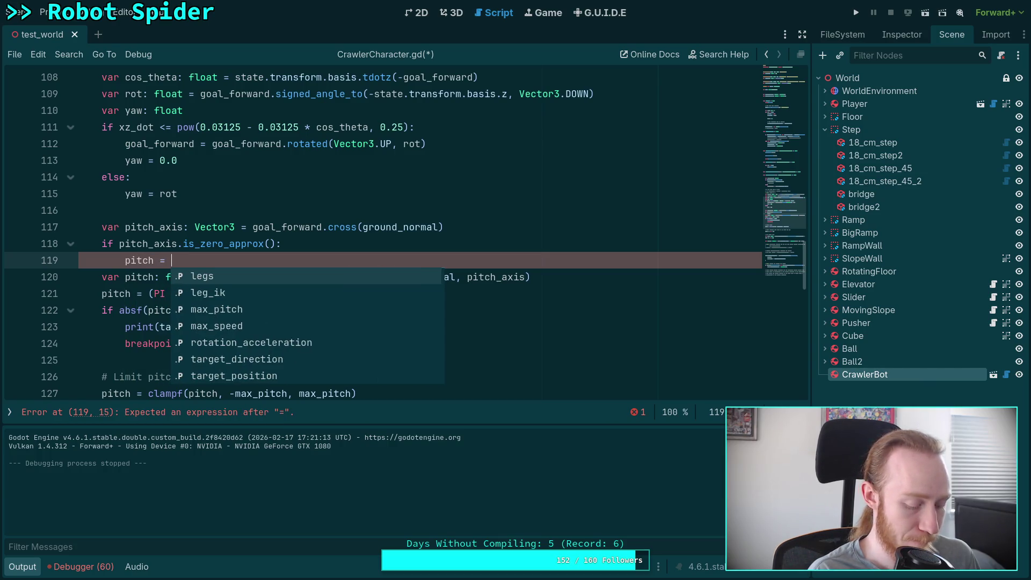
type("(PI / )")
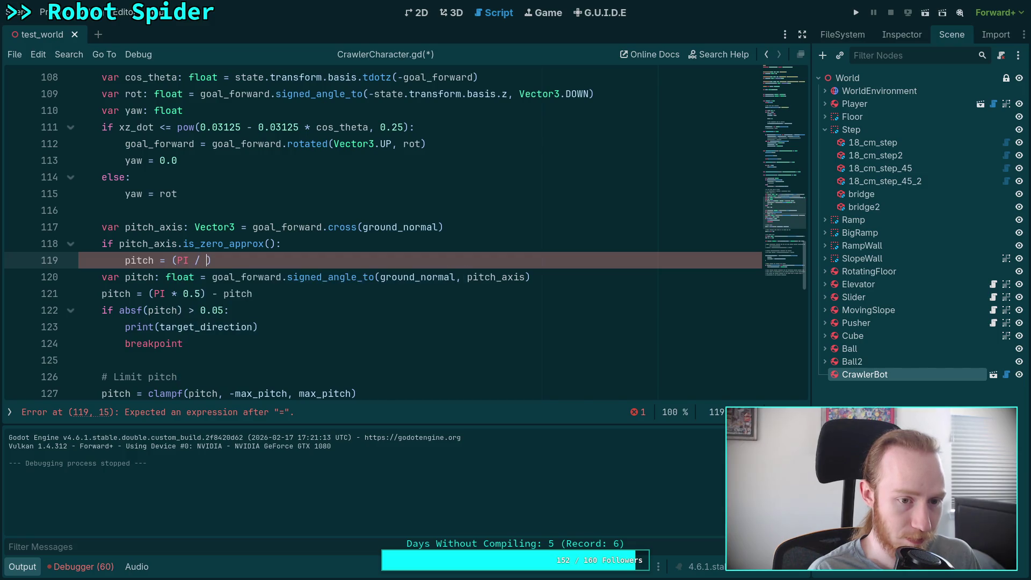
key("BackSpace")
key("BackSpace")
type("* 0.5) ")
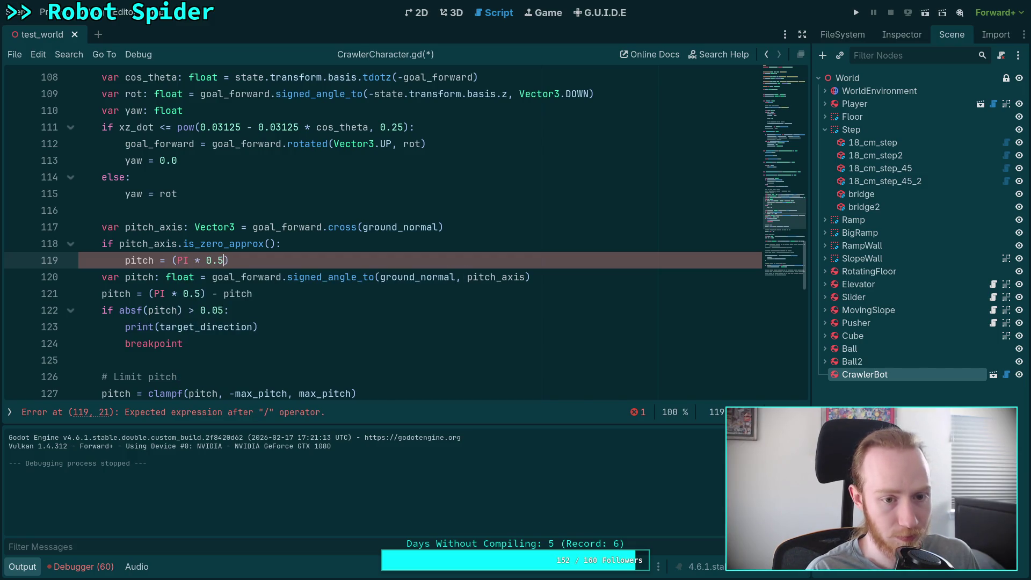
type("* si")
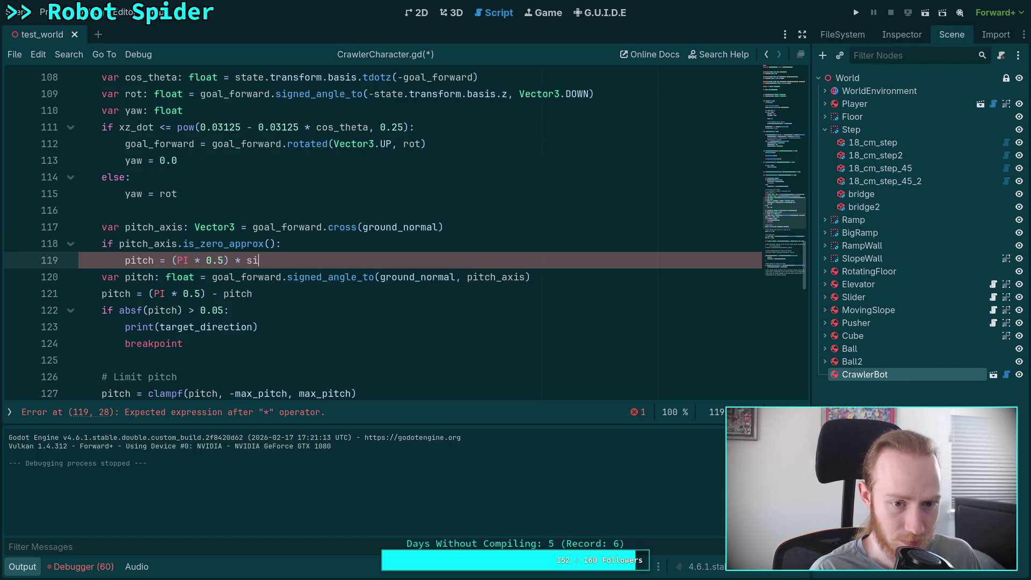
key("Down")
key("Down")
key("Return")
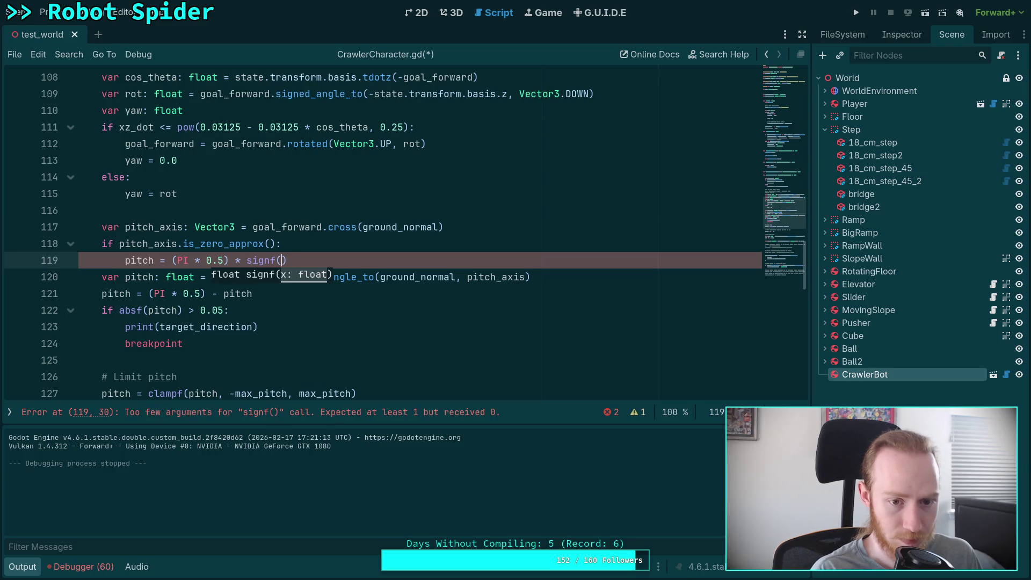
type("goal_forward.dot(")
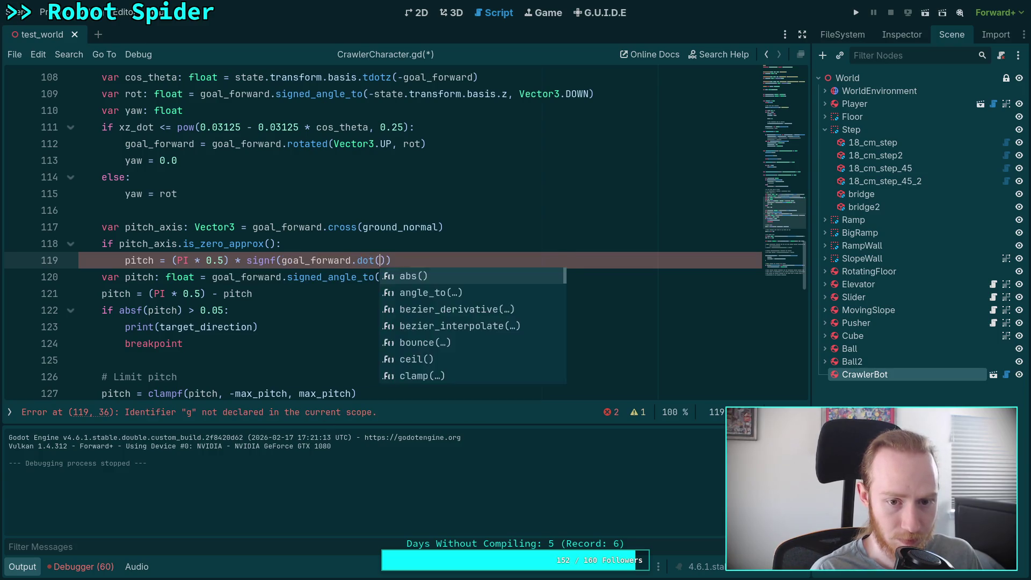
type("g")
key("Down")
key("Down")
key("Return")
key("End")
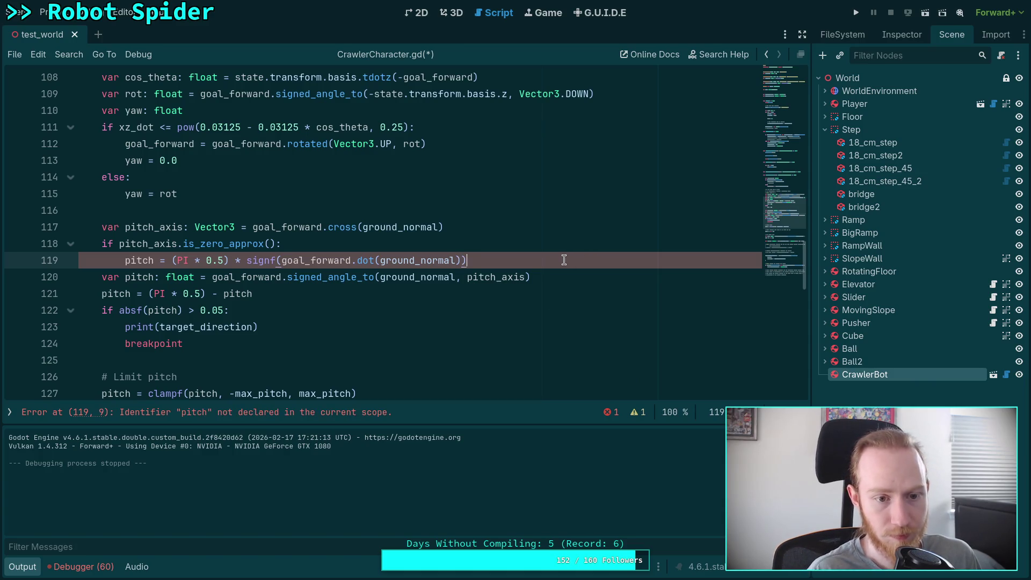
Declare var pitch: float above the pitch_axis declaration.
key("Down")
key("Up")
key("Up")
key("Up")
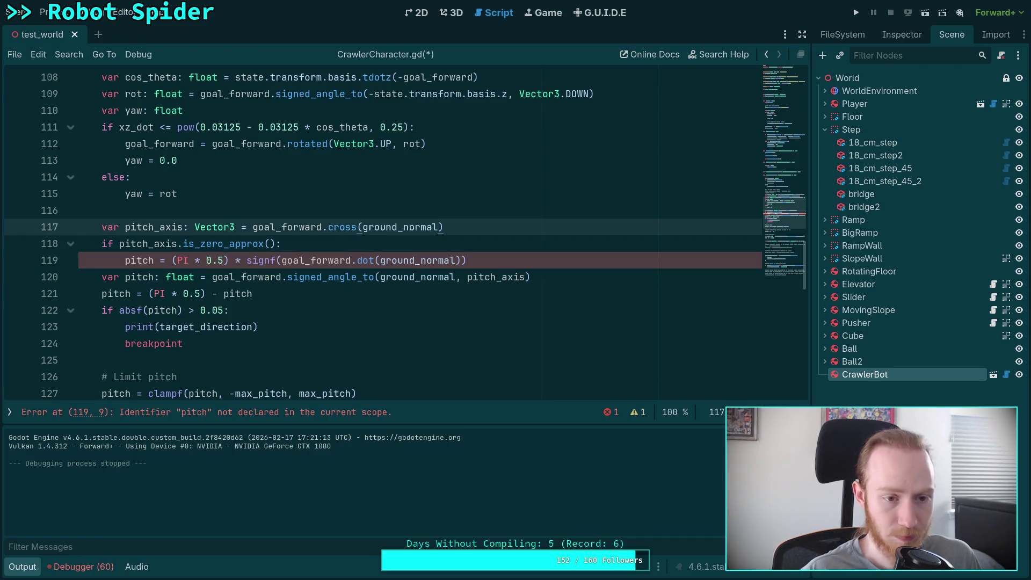
key("Return")
type("var pit")
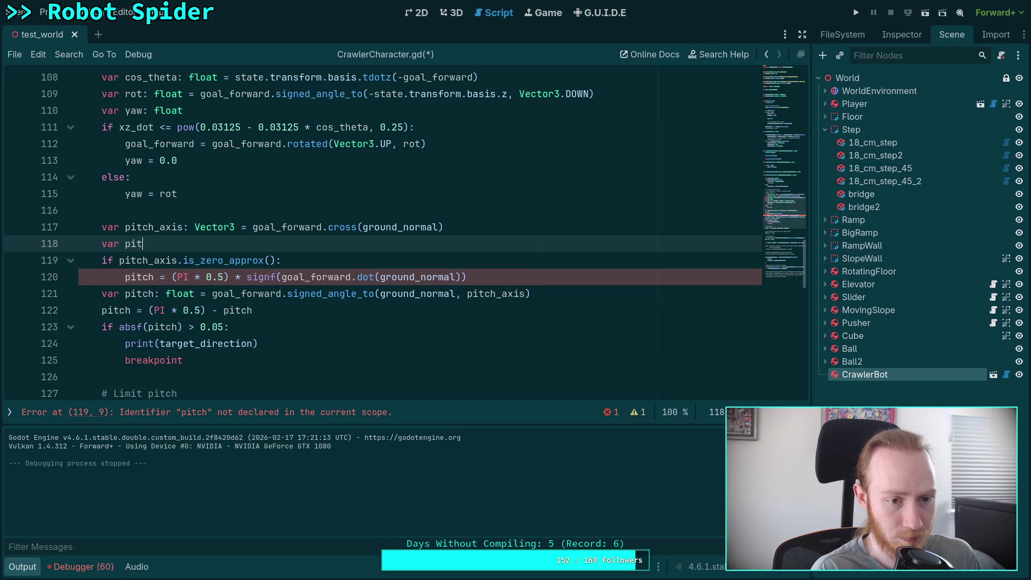
type("ch: float")
key("alt+Up")
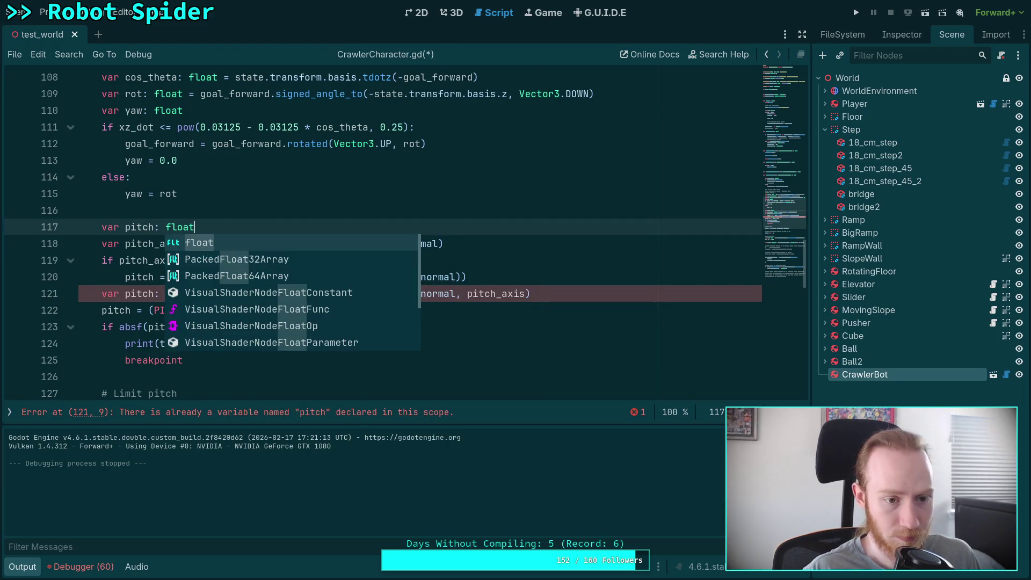
Move the signed_angle_to pitch assignment under else:, dropping its var and float type.
left_click(472, 199)
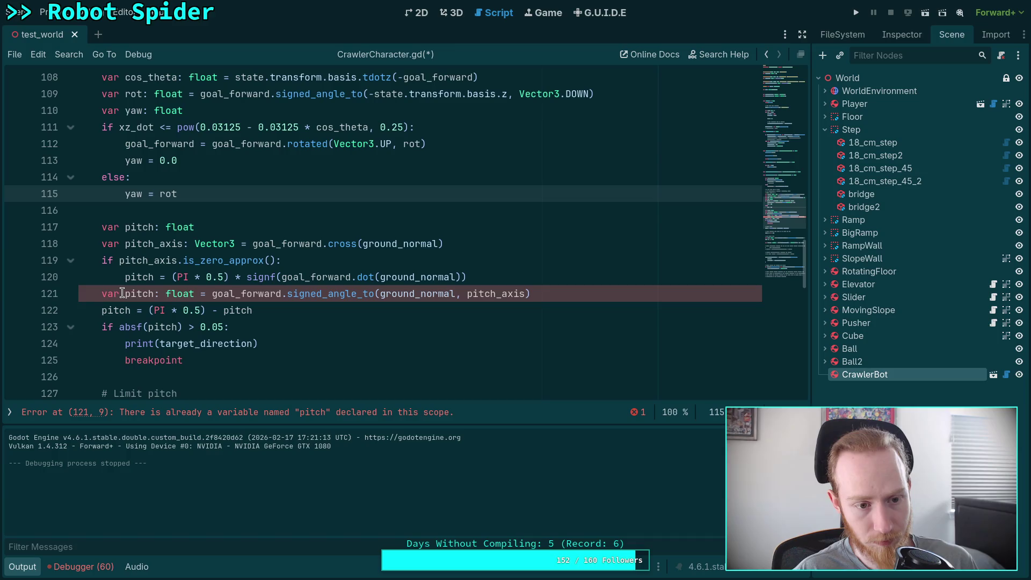
left_click_drag(122, 294, 102, 294)
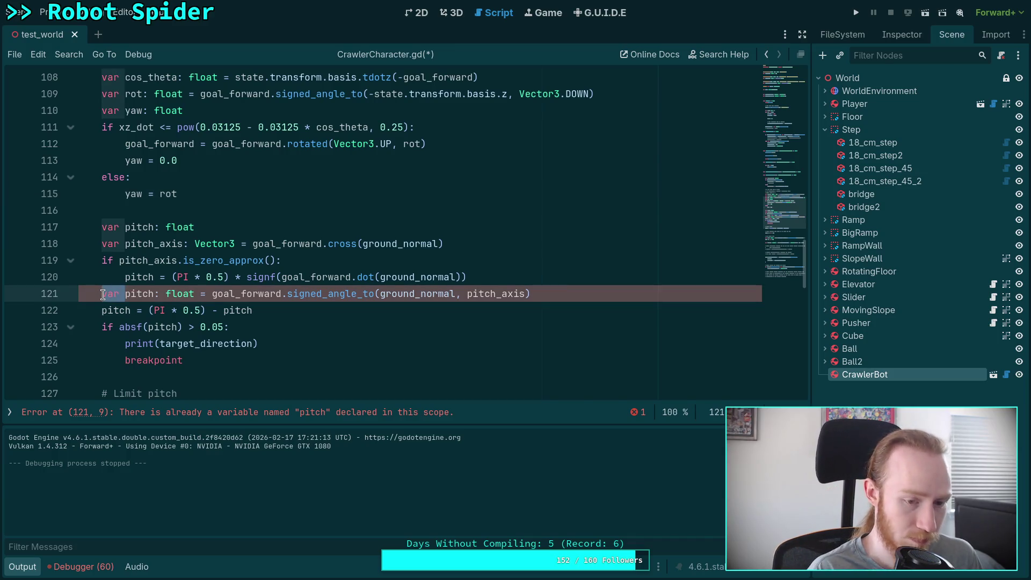
key("Delete")
key("Delete")
type("else:")
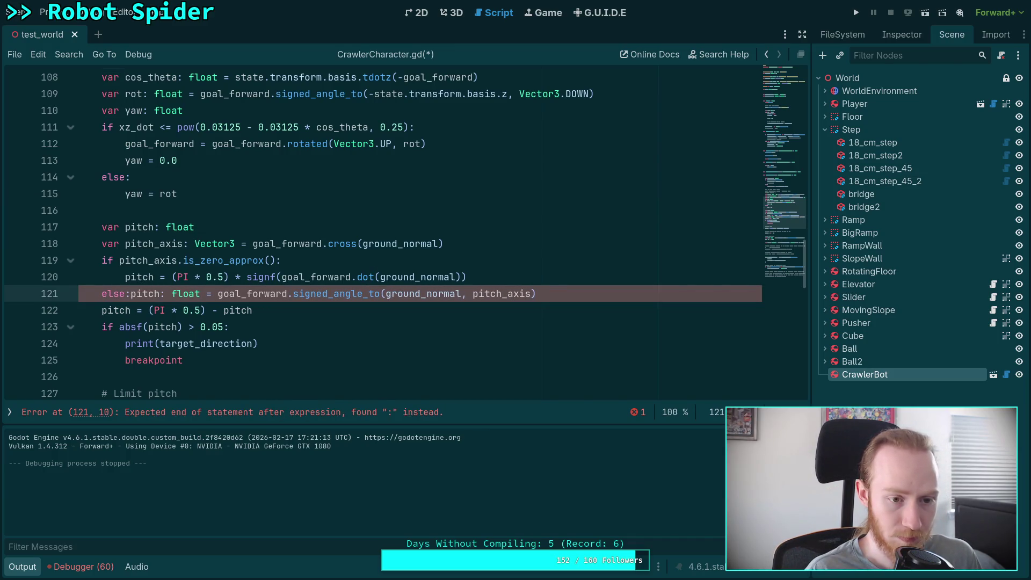
key("Return")
key("Delete")
key("Delete")
key("Delete")
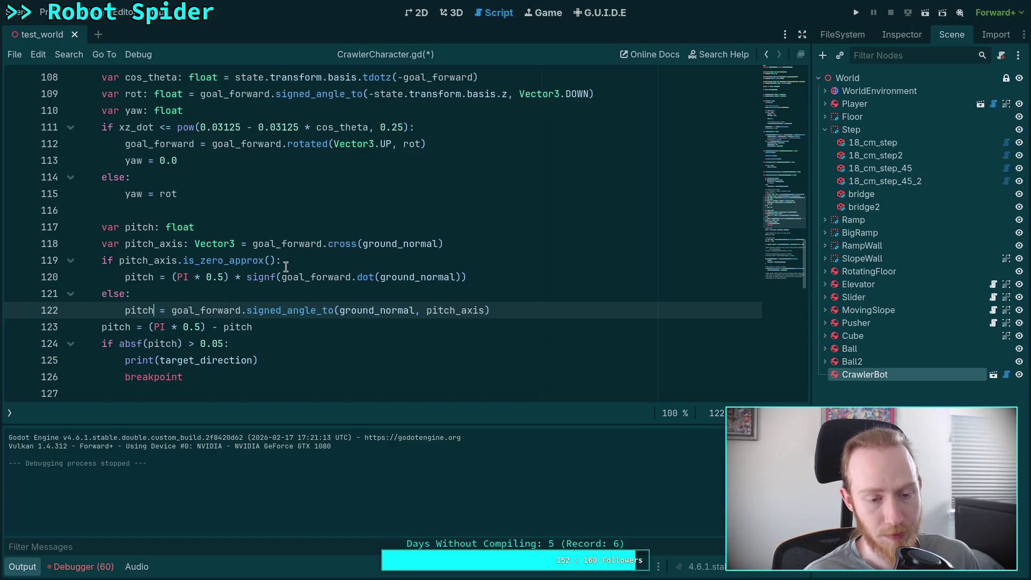
mouse_move(299, 267)
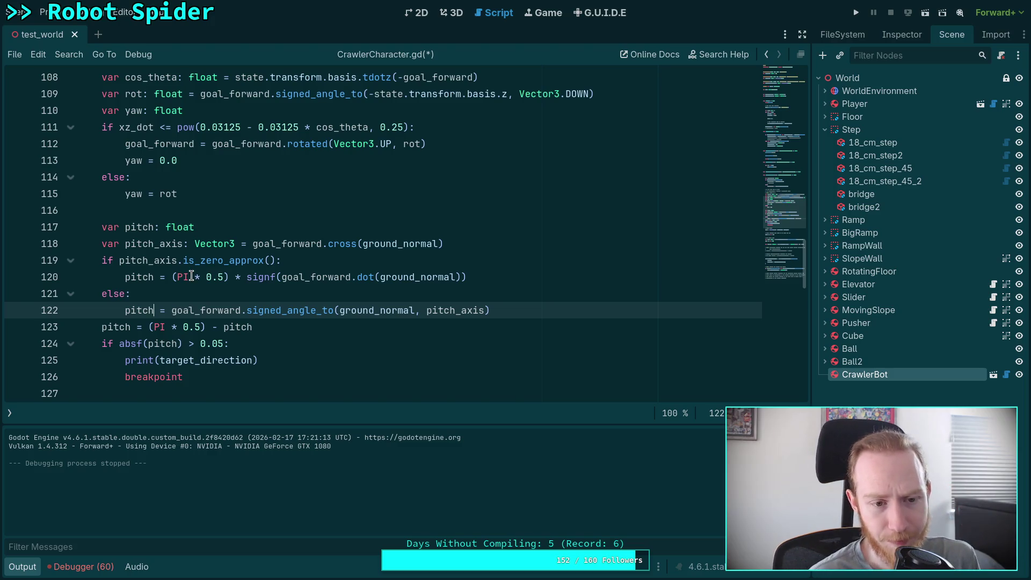
scroll(195, 304, "down", 1)
left_click_drag(146, 277, 206, 276)
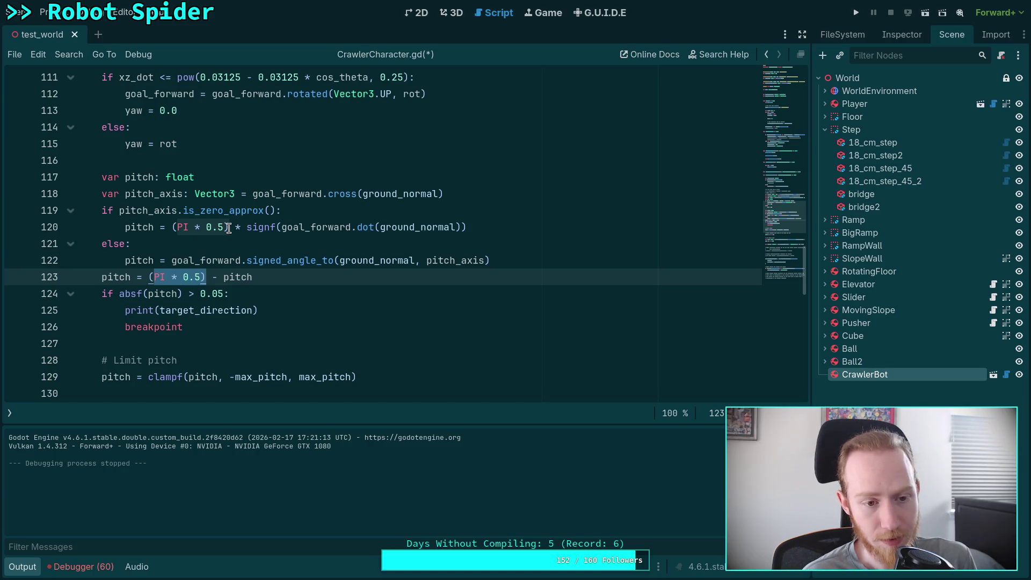
Remove the 0.5 multiplier so the zero-axis branch sets pitch = PI * signf(...).
left_click(228, 227)
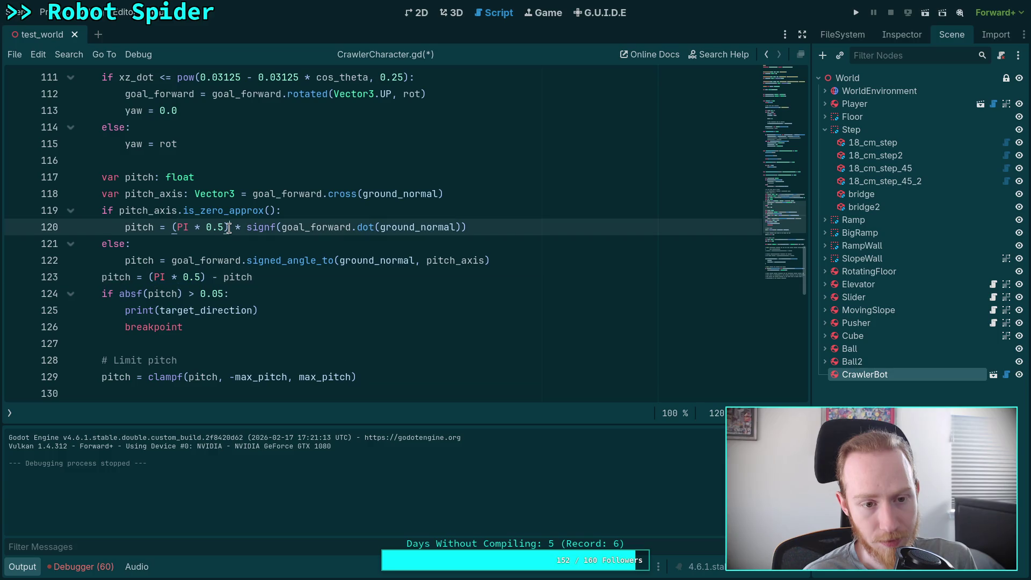
left_click_drag(207, 227, 246, 227)
key("Delete")
key("BackSpace")
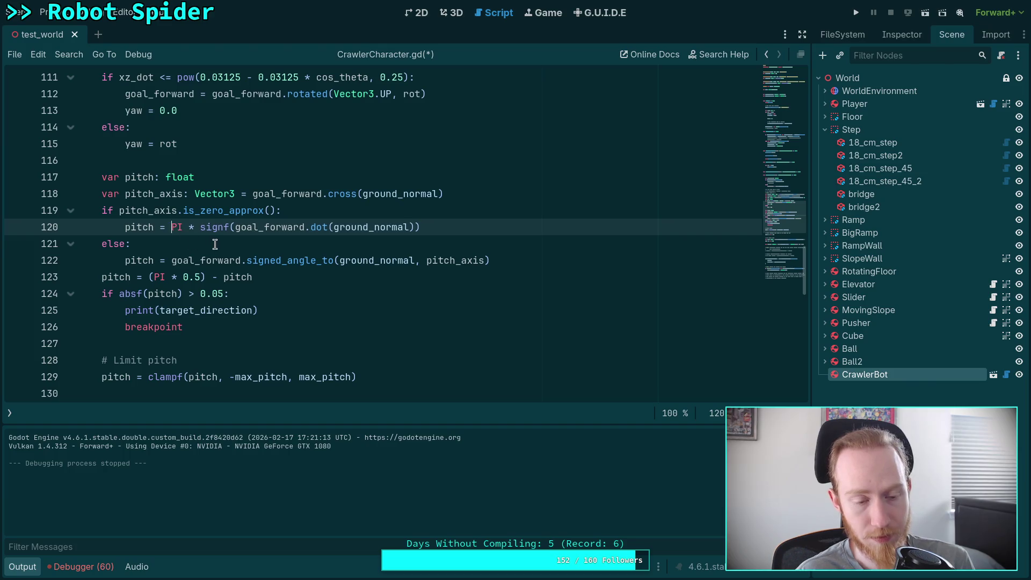
left_click(215, 245)
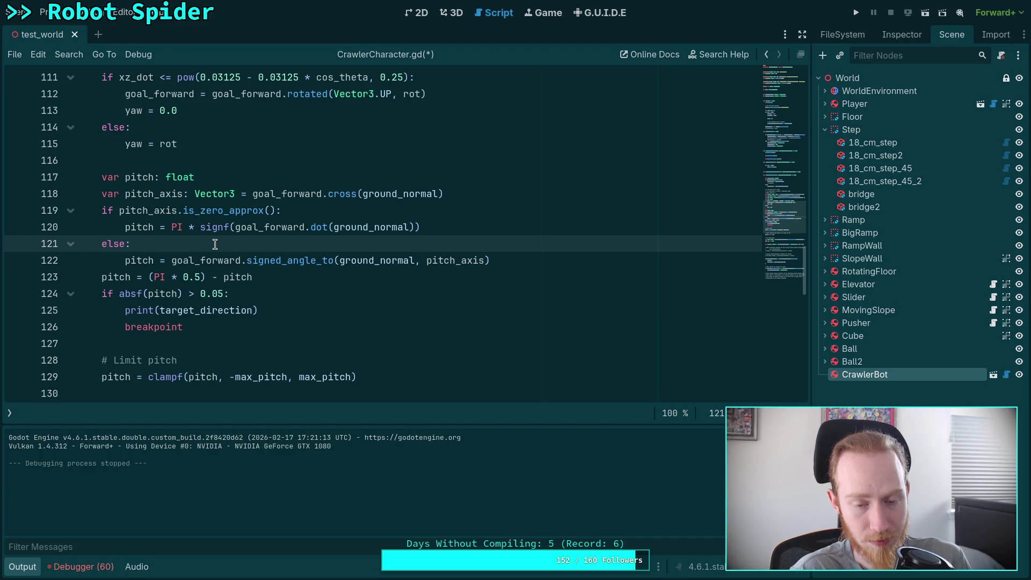
Frame CrawlerBot in the 3D view, rotate it about 15° vertically, and return to the script.
left_click(446, 20)
key("f")
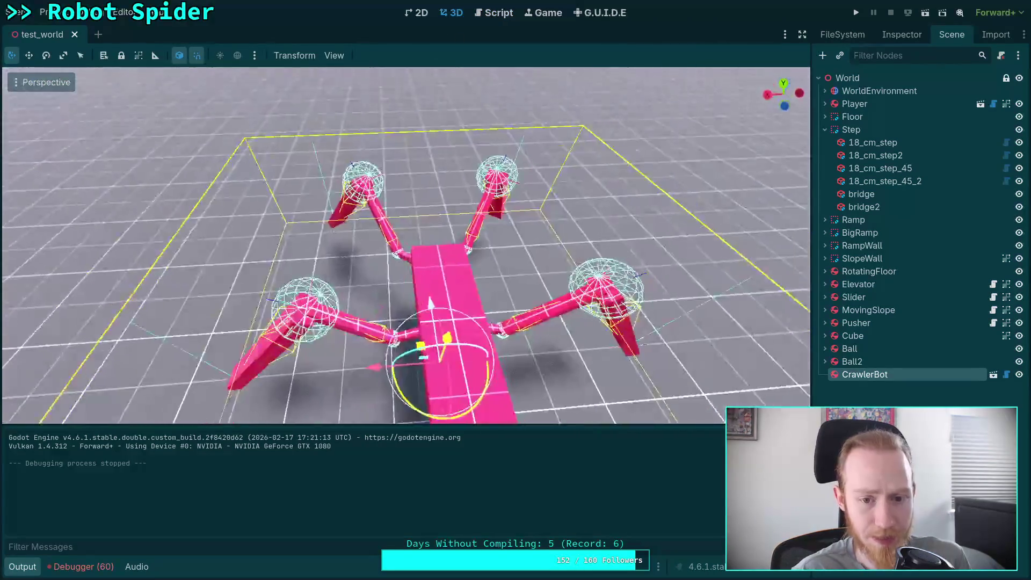
mouse_move(376, 216)
left_mouse_down()
mouse_move(384, 222)
mouse_move(322, 190)
left_mouse_up()
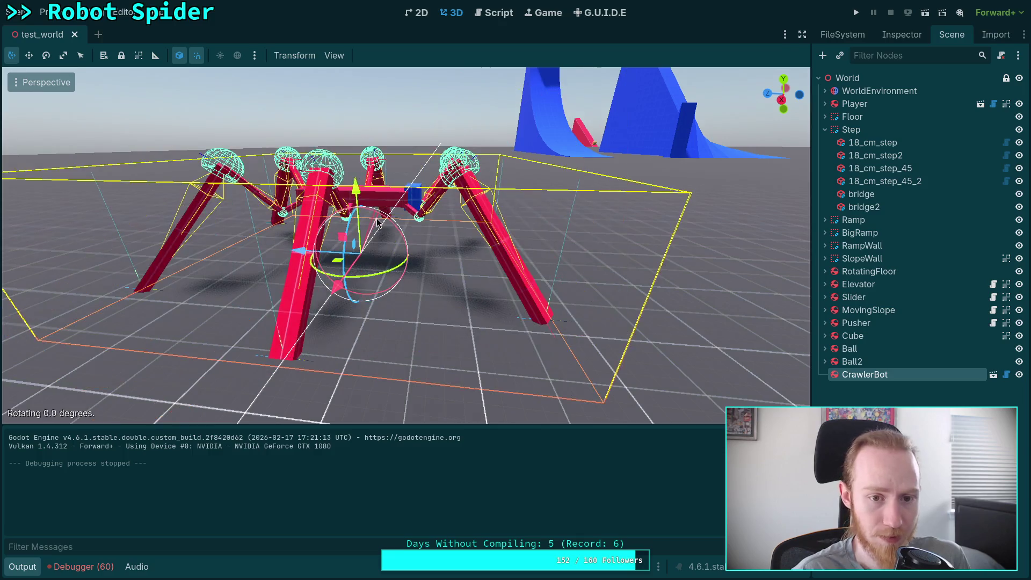
left_click(502, 11)
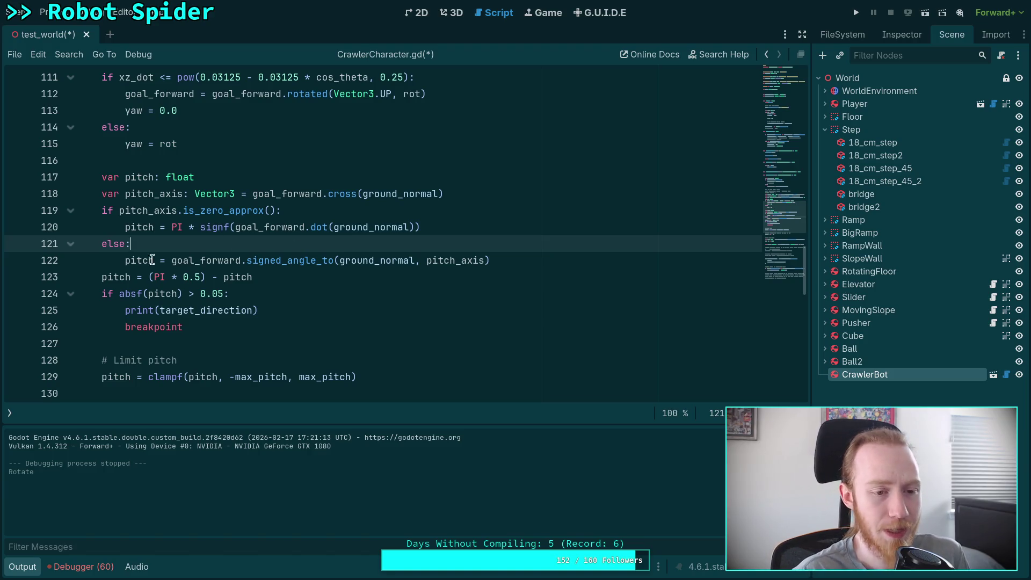
Indent line 123 into the else block and make line 122's pitch (PI * 0.5) minus the signed angle.
left_click(101, 282)
key("Tab")
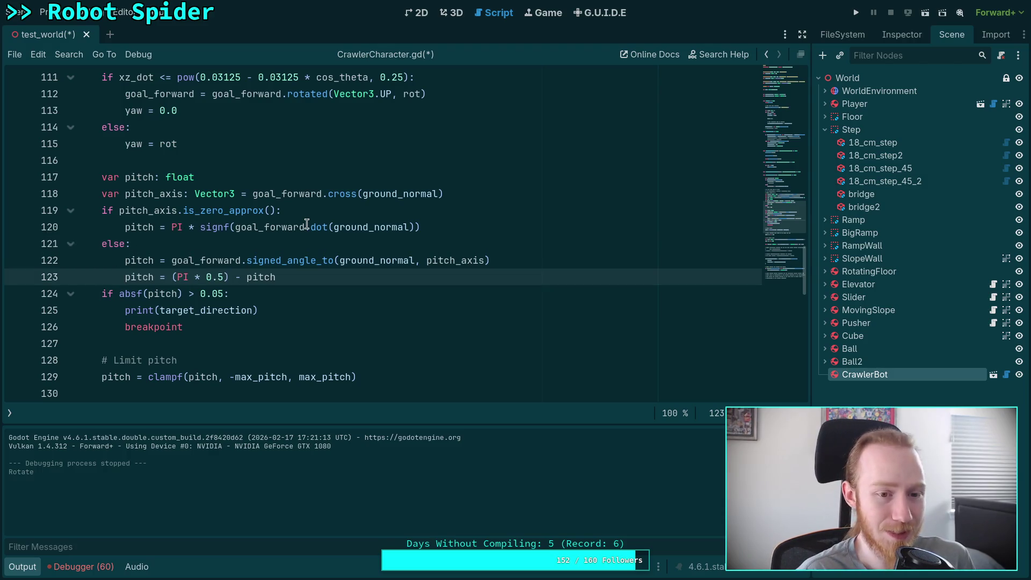
left_click(166, 262)
type("(PI ( [")
key("BackSpace")
key("BackSpace")
key("BackSpace")
type("* 0.5) ")
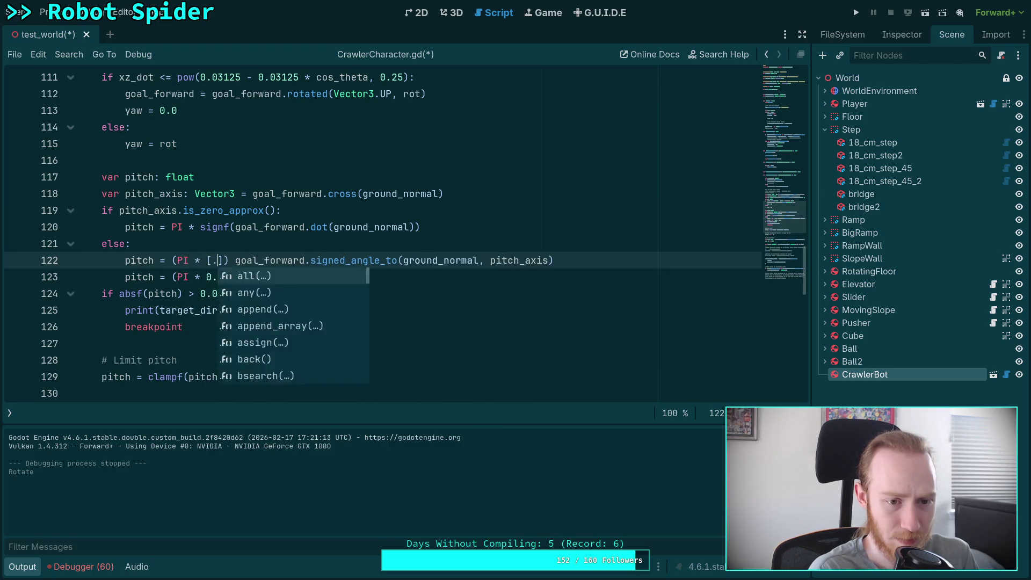
type("- pitch")
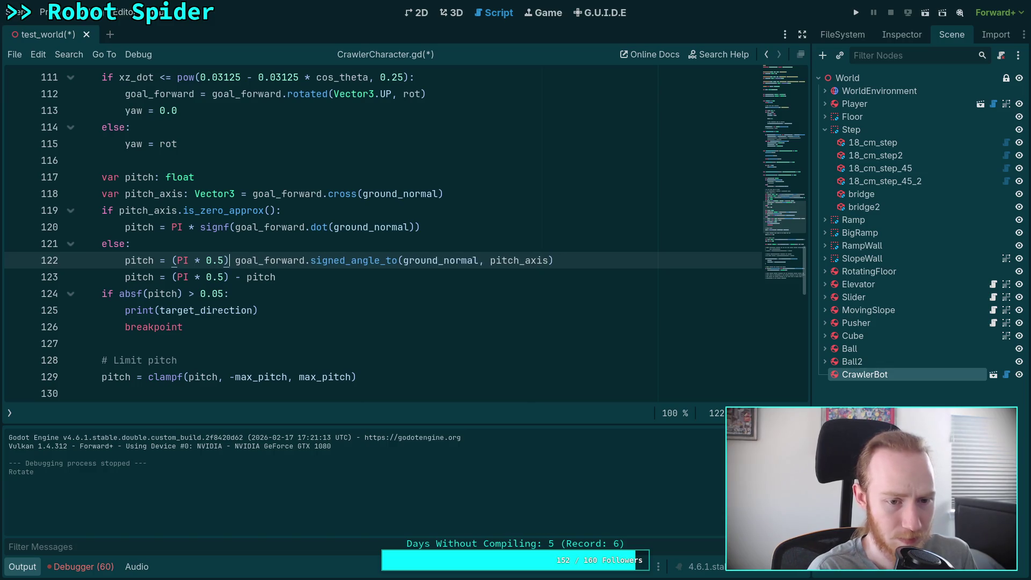
key("Delete")
Delete redundant line 123, make line 120's fallback pitch use (PI * 0.5), and save the script.
left_click(534, 276)
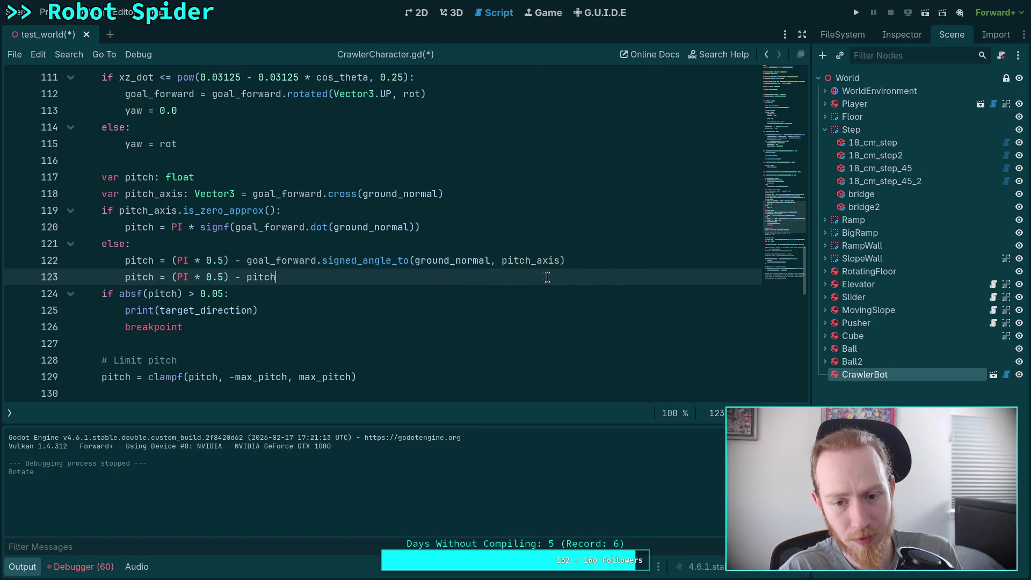
left_click(594, 261, "shift")
key("BackSpace")
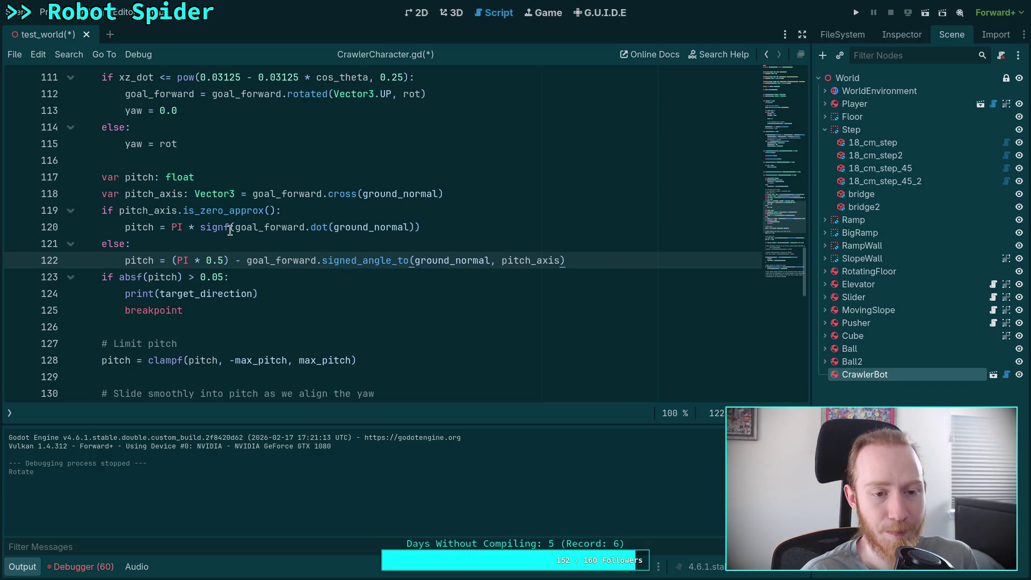
left_click(180, 226)
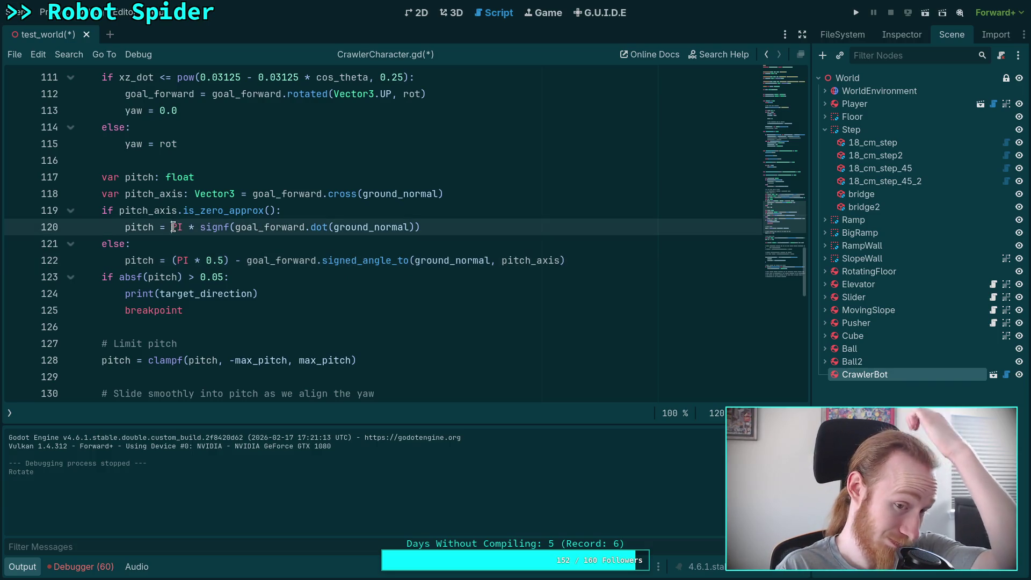
type("(PI * 0.5")
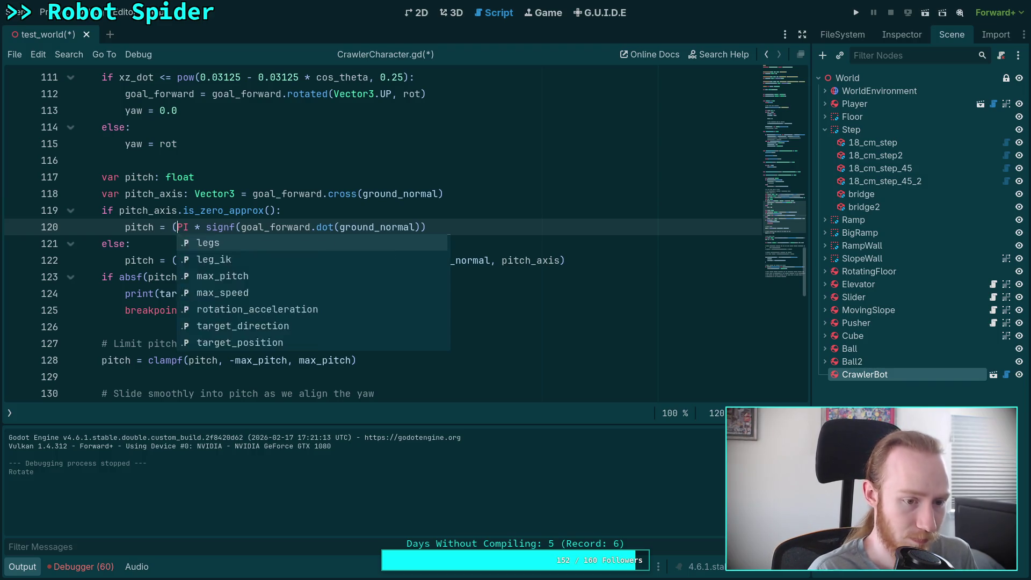
type(")")
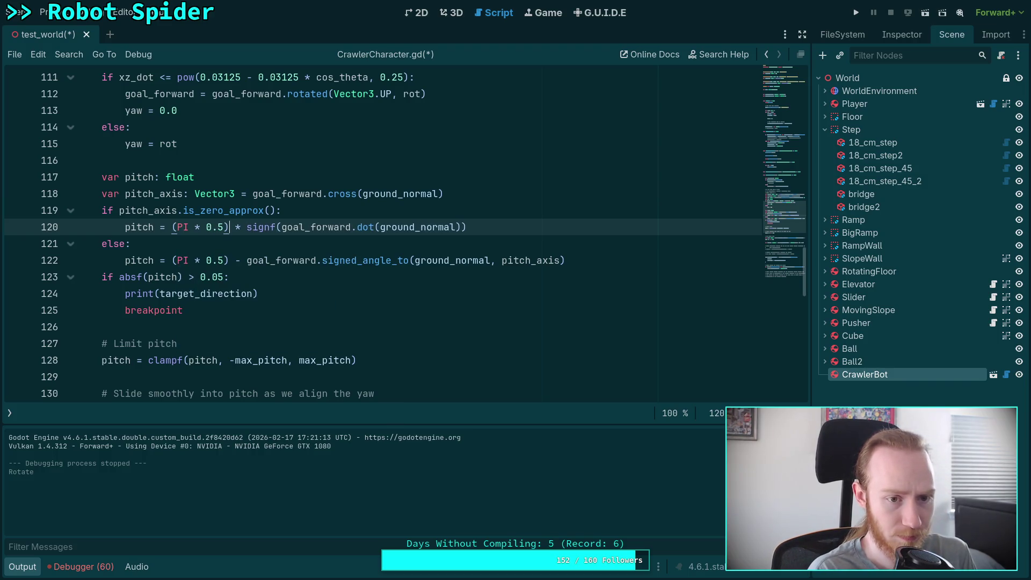
key("ctrl+s")
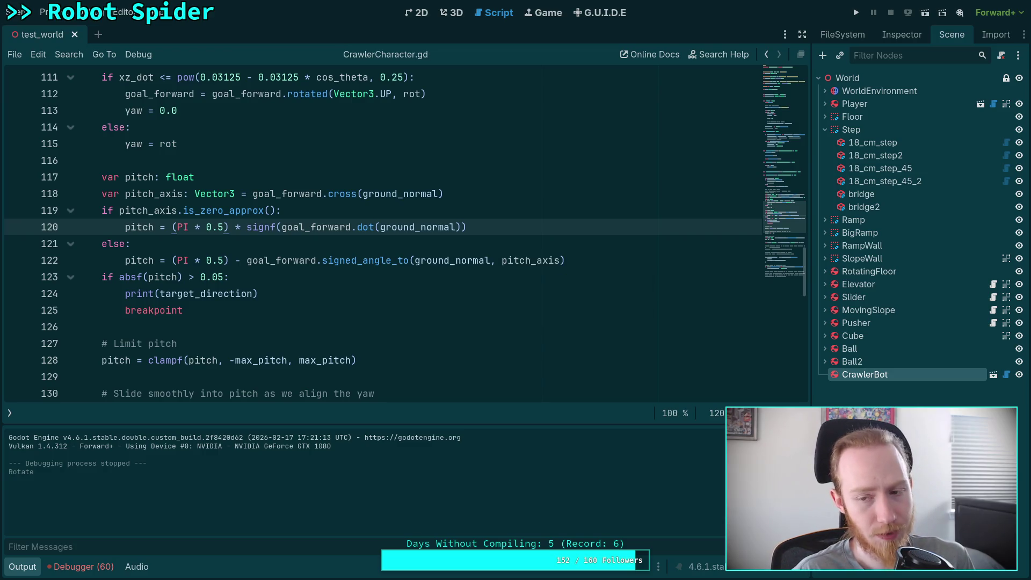
left_click(514, 226)
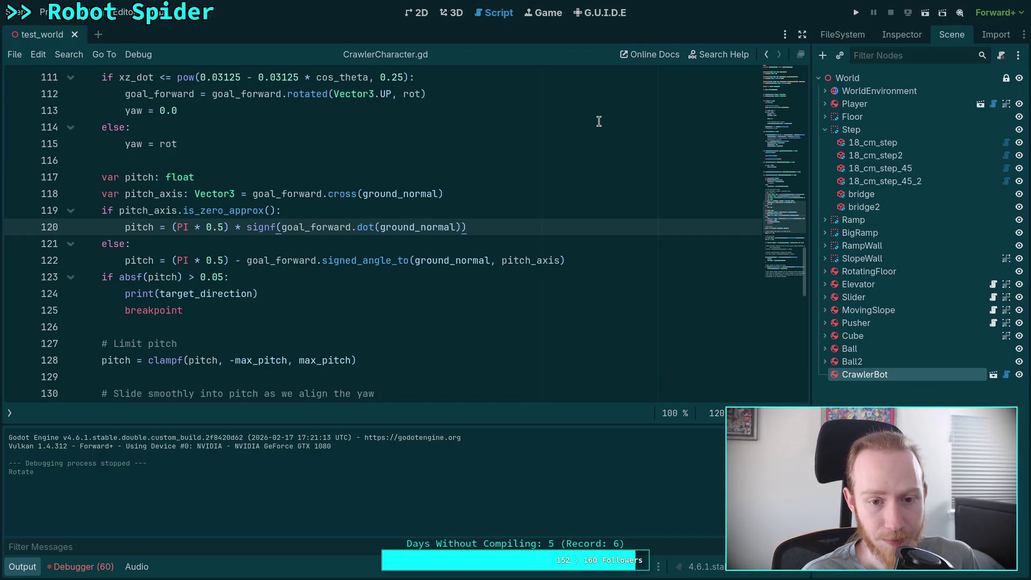
Run the game, move its window aside, and inspect the Locals at the line-125 breakpoint (pitch -0.05).
left_click(858, 15)
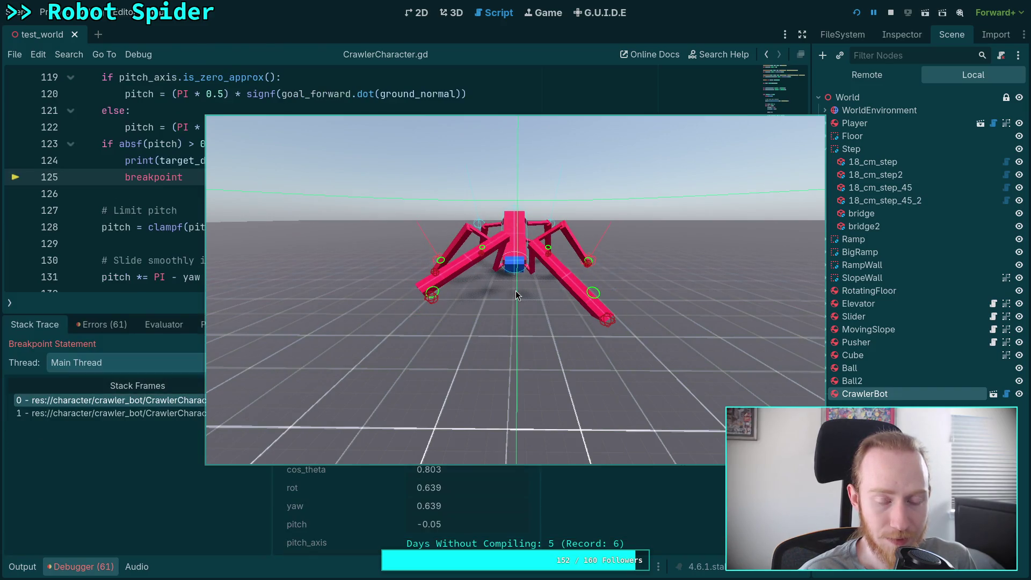
left_click_drag(623, 327, 172, 349)
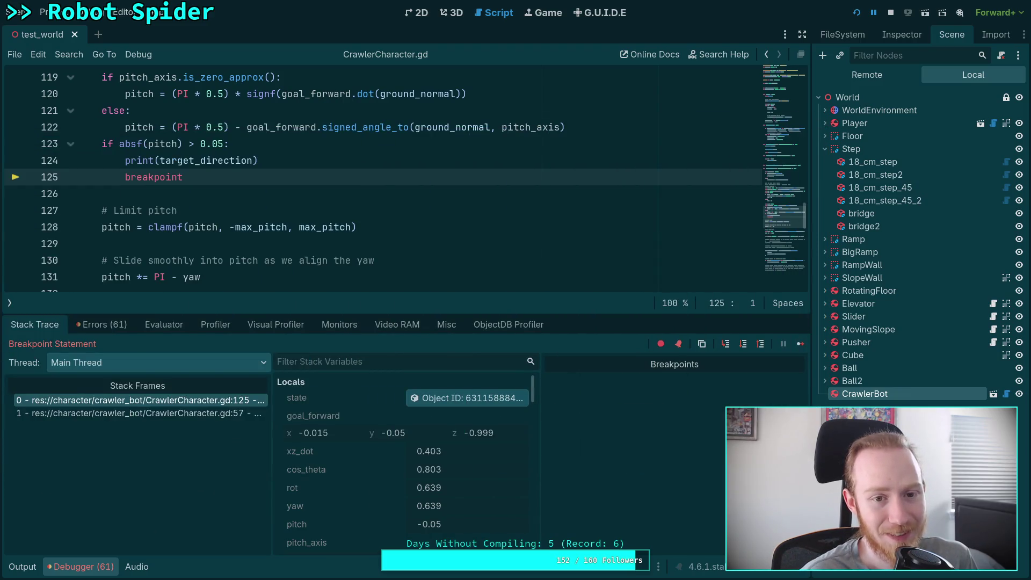
scroll(338, 207, "up", 2)
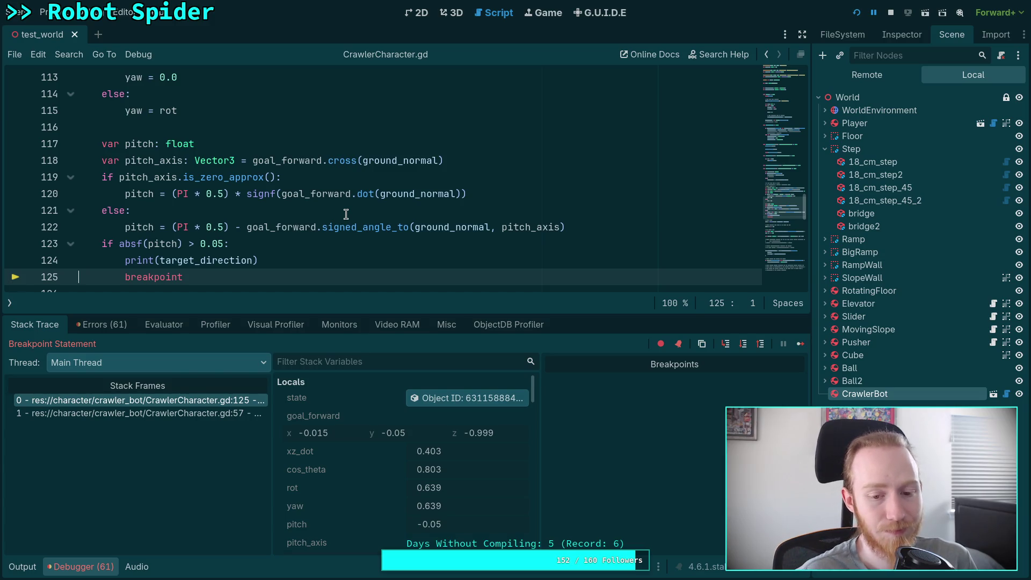
scroll(381, 427, "down", 2)
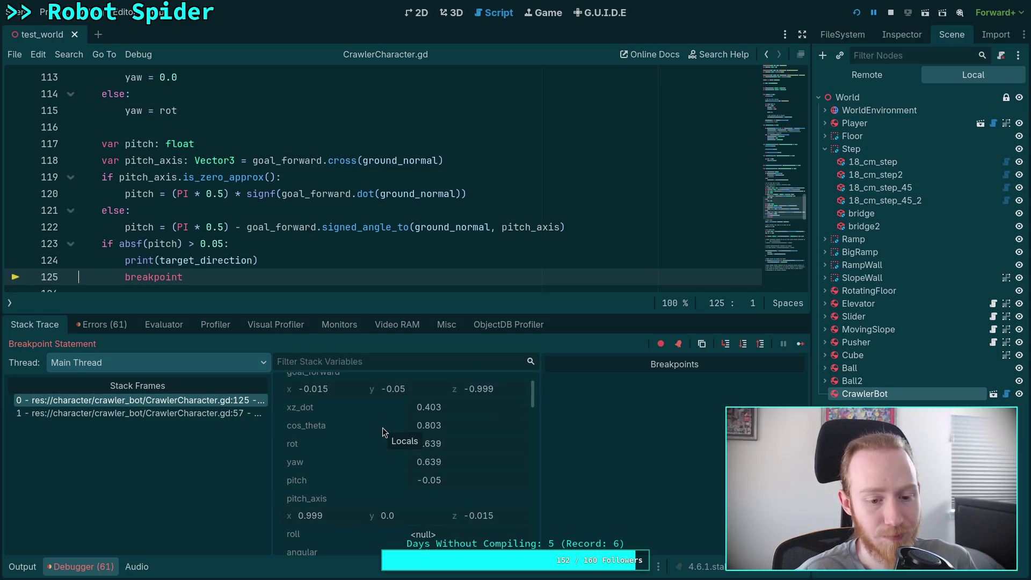
left_click(450, 13)
mouse_move(491, 192)
left_mouse_down()
mouse_move(398, 198)
mouse_move(389, 228)
left_mouse_up()
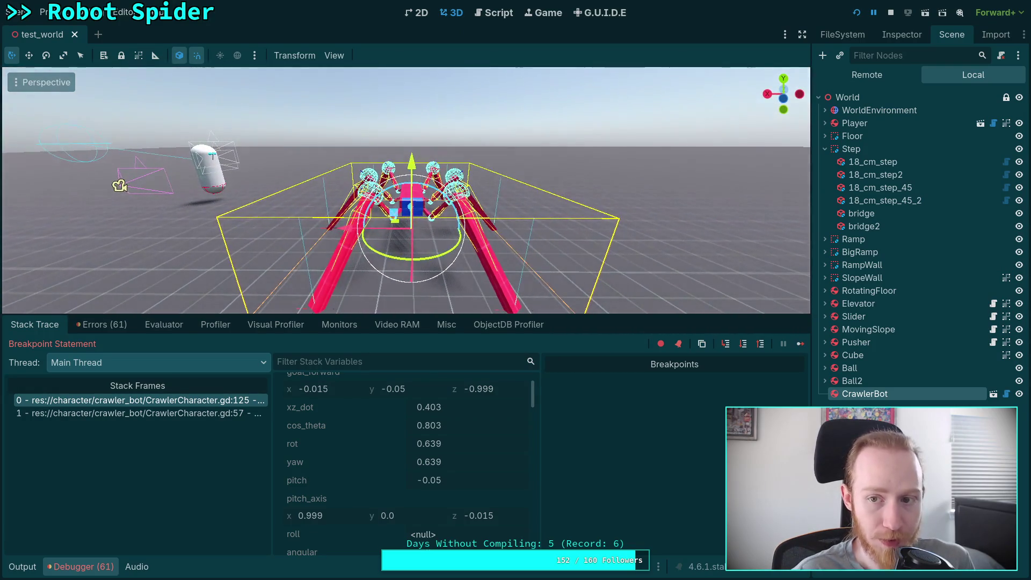
left_click(498, 16)
scroll(571, 208, "down", 1)
scroll(525, 230, "up", 1)
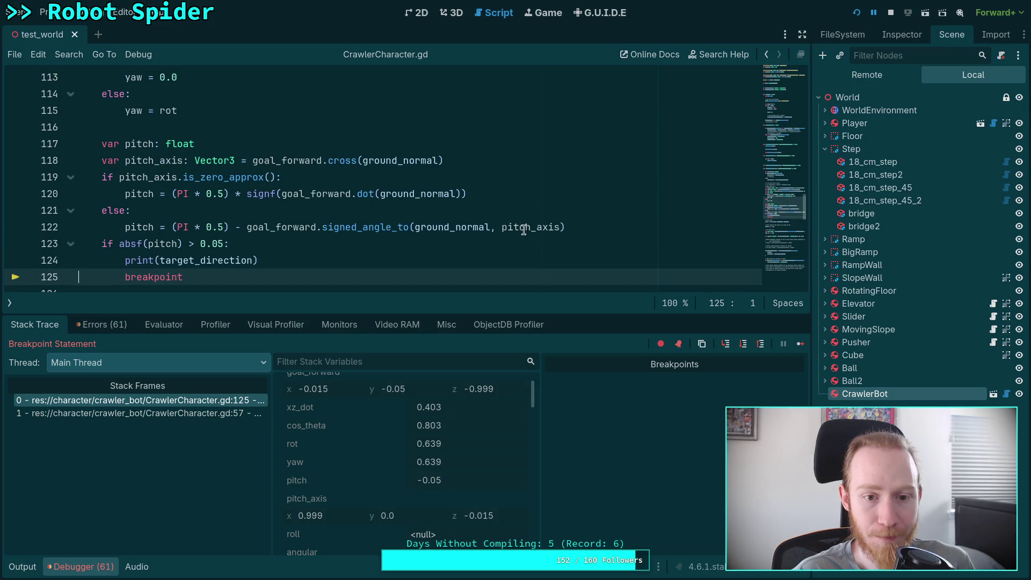
double_click(524, 230)
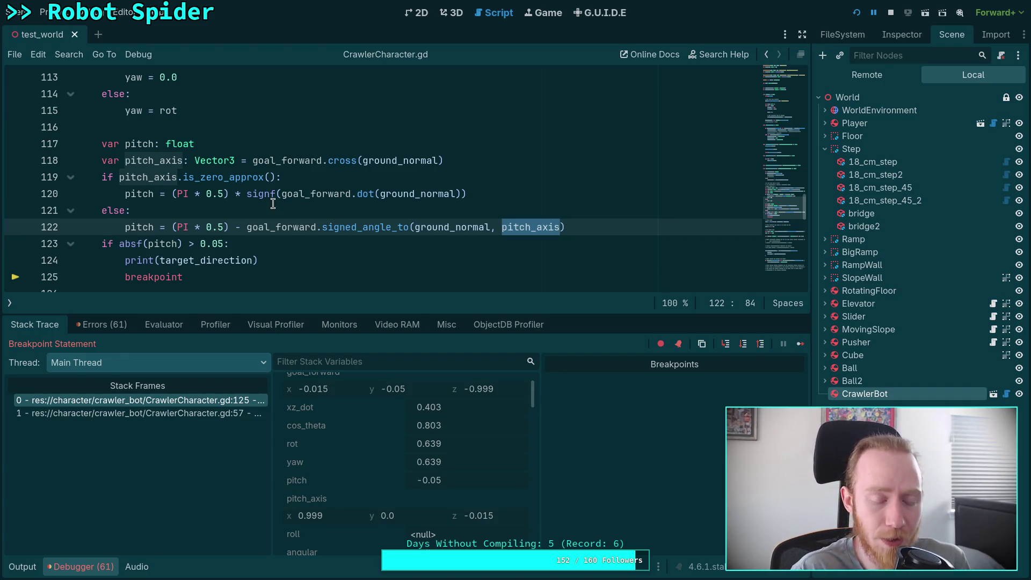
mouse_move(248, 230)
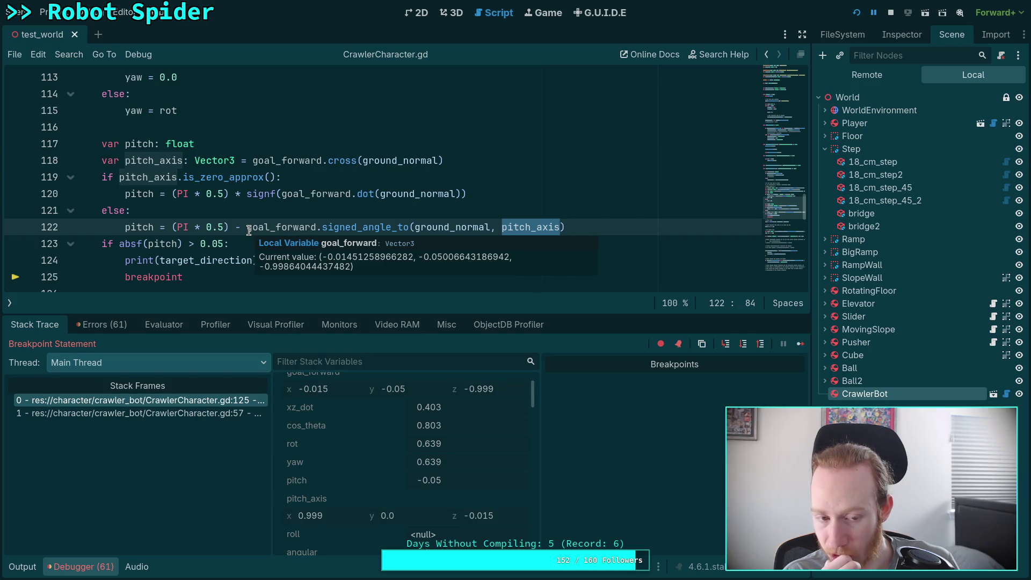
double_click(466, 227)
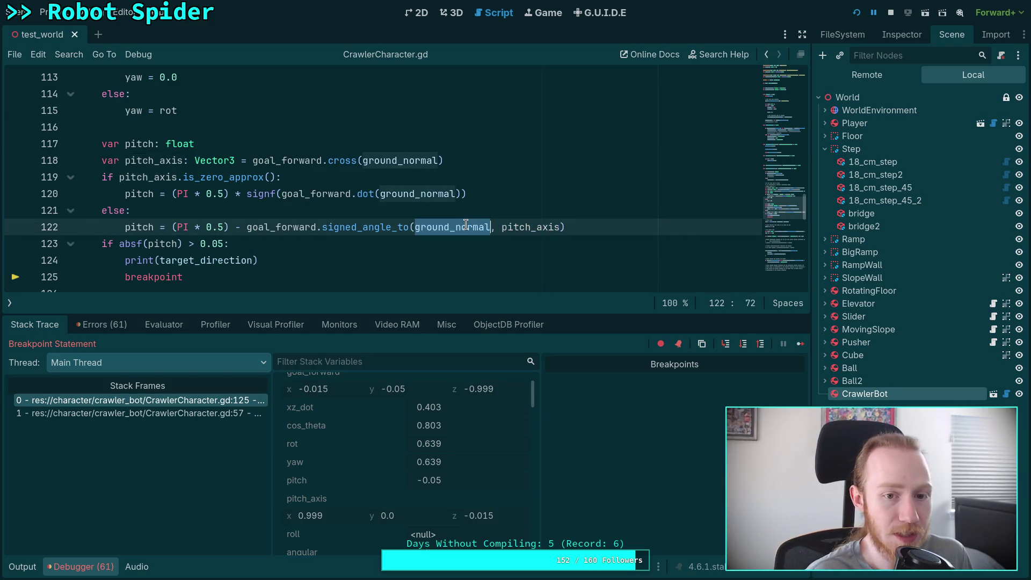
Replace ground_normal with state.transform.basis.y on line 122 and stop the debug session.
type("state.")
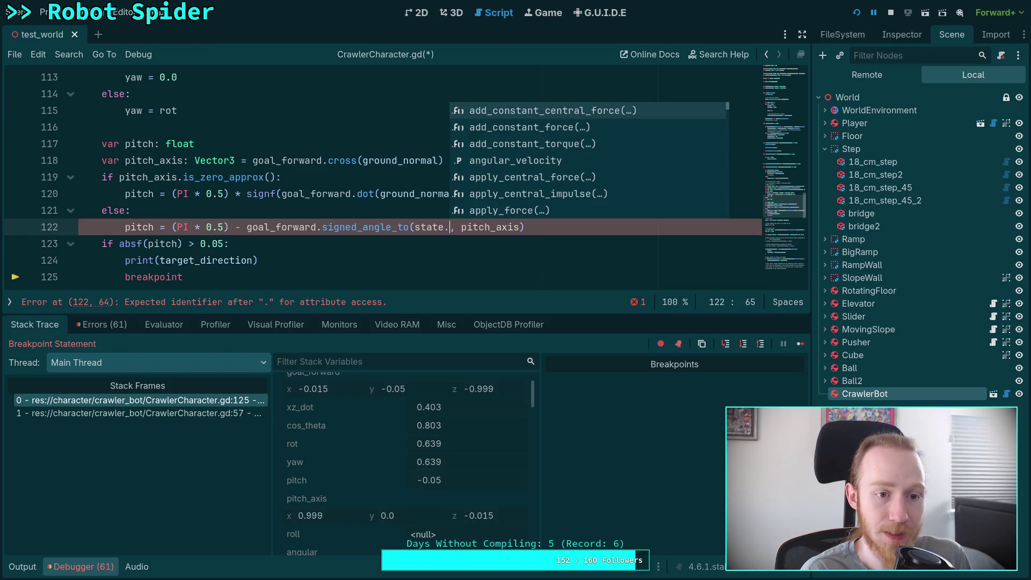
type("transform.ba")
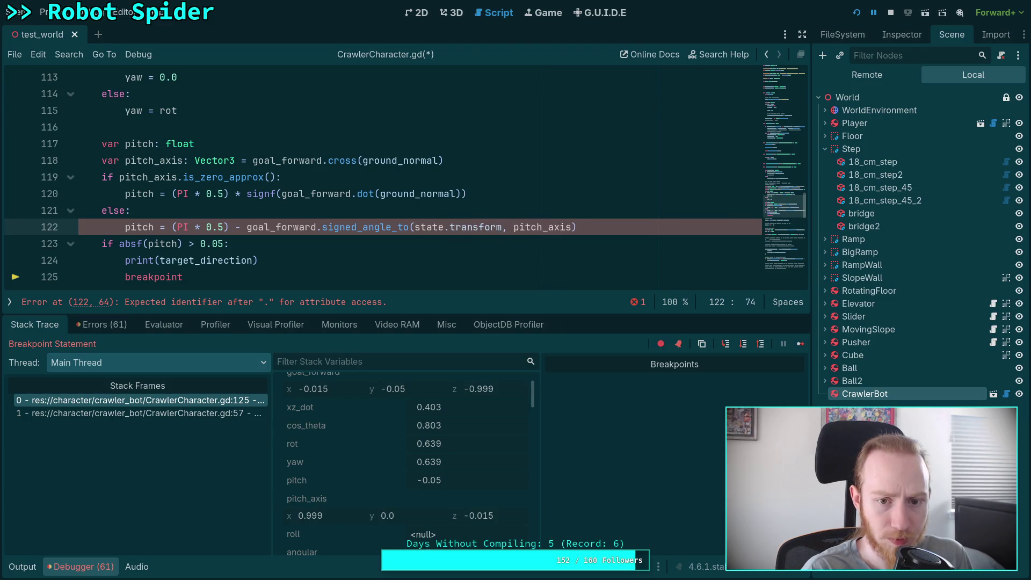
type("sis.y")
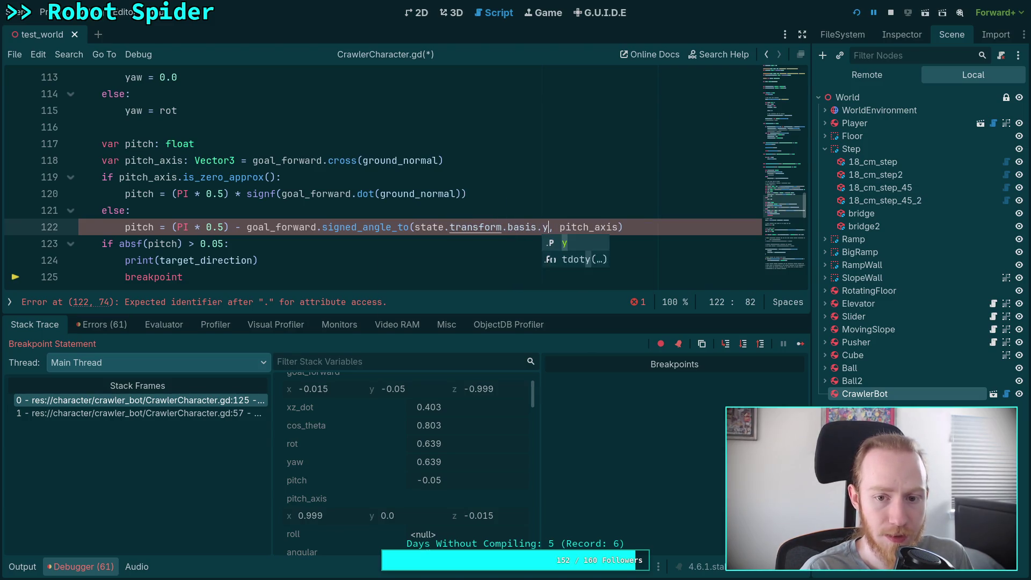
left_click(477, 209)
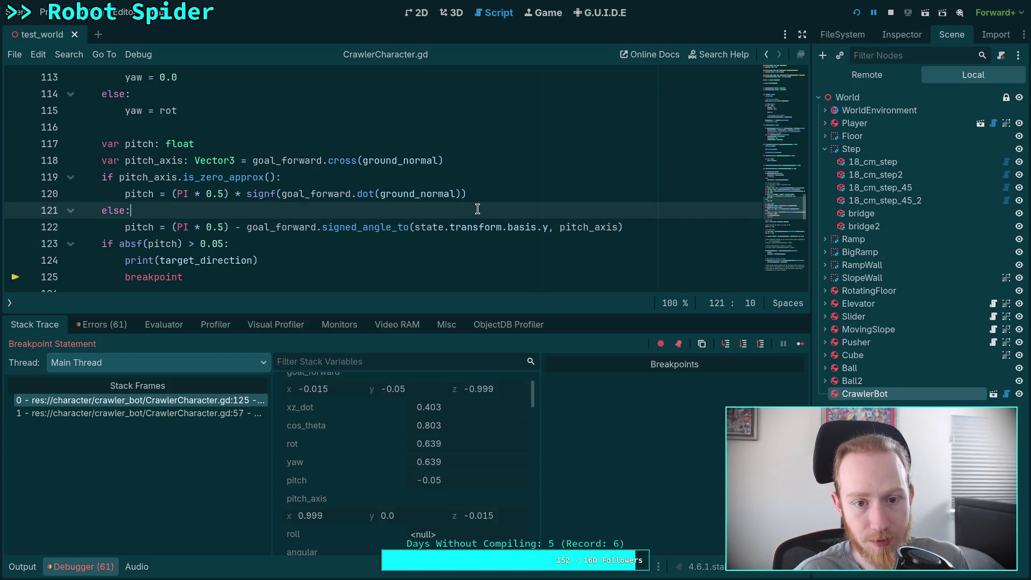
left_click(891, 12)
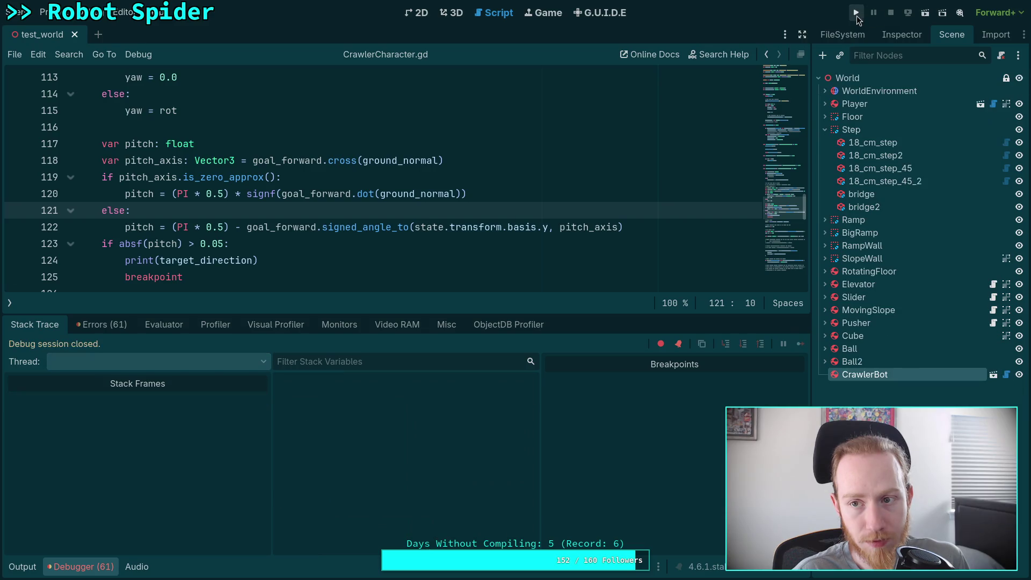
Use state.transform.basis.y for pitch_axis on line 118 too, then rerun the game to test.
double_click(388, 161)
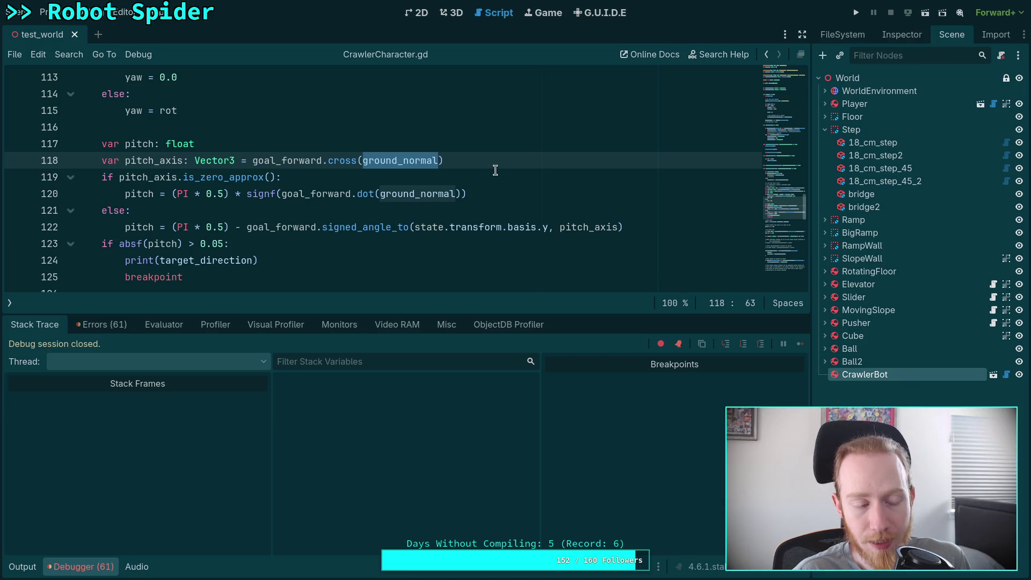
type("state.transform")
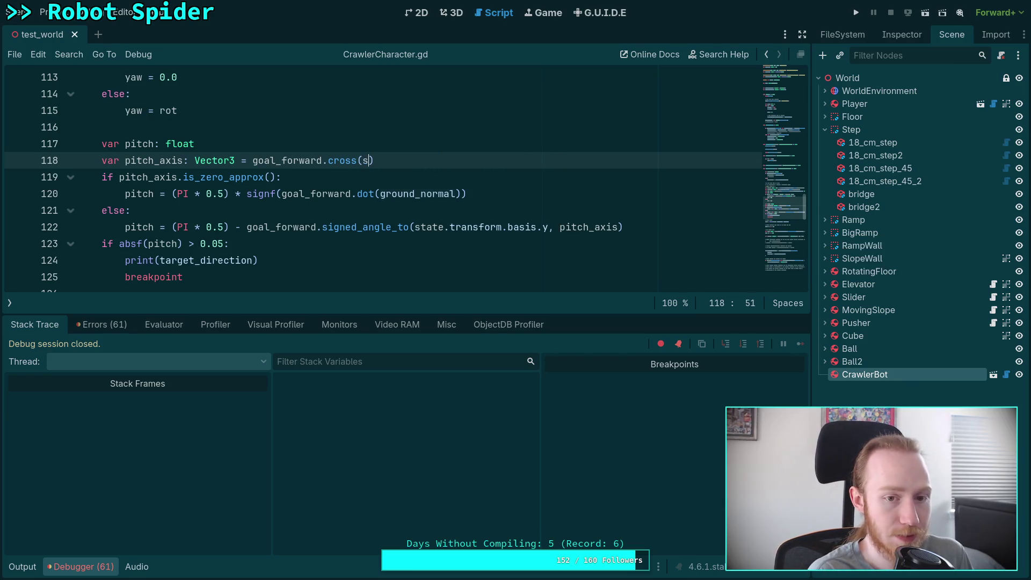
type(".basis.y")
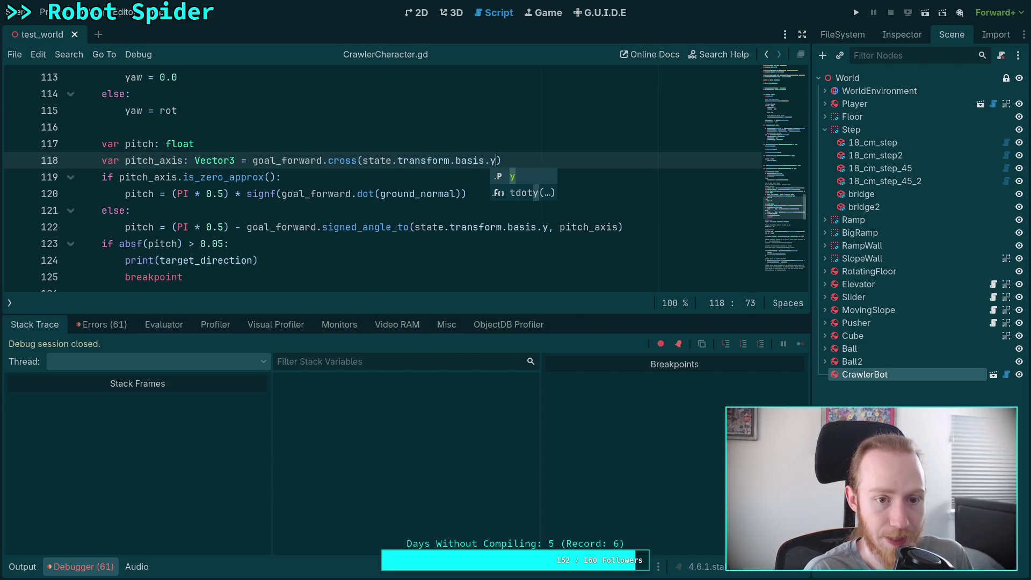
left_click(439, 172)
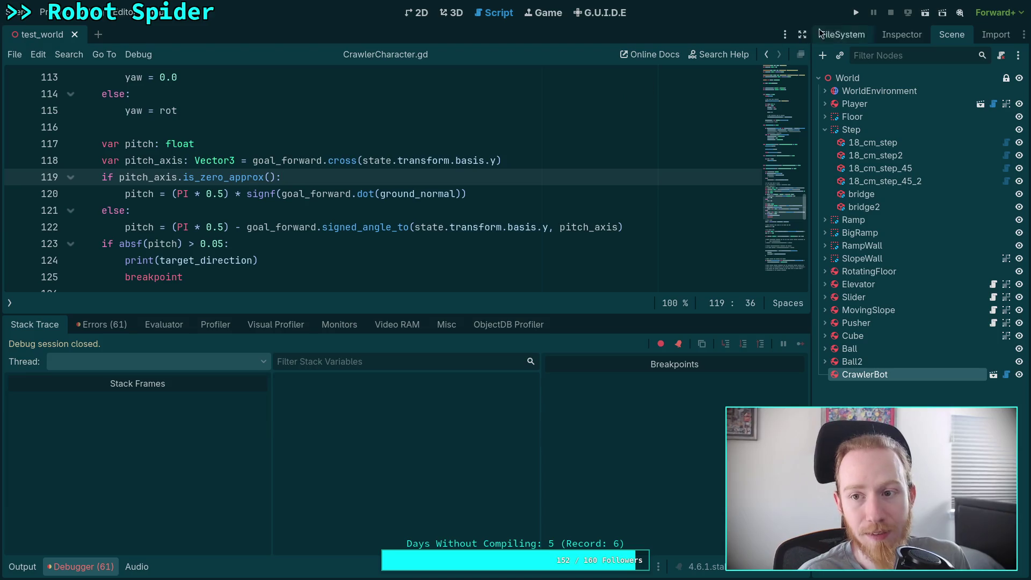
left_click(853, 13)
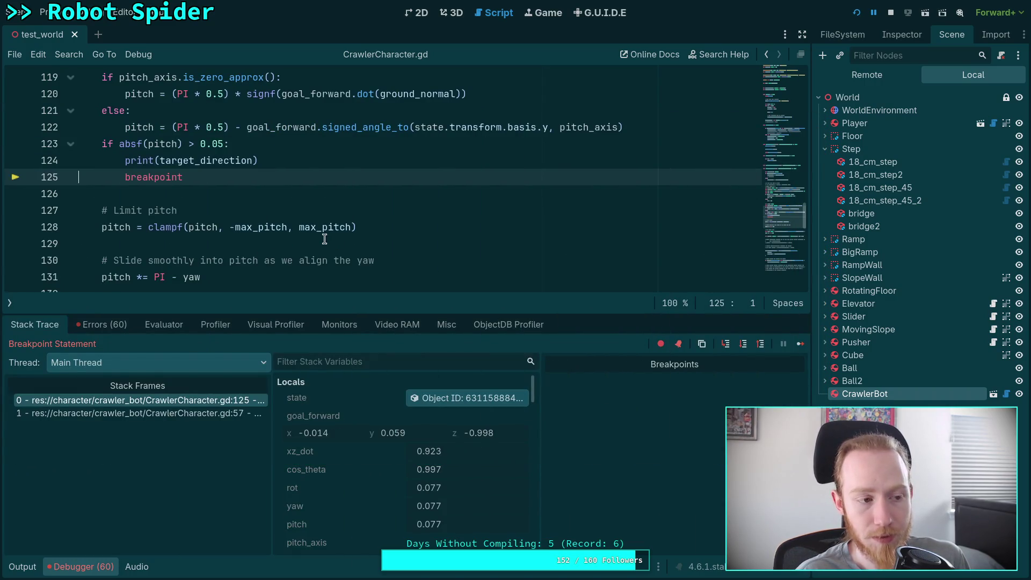
left_click(856, 14)
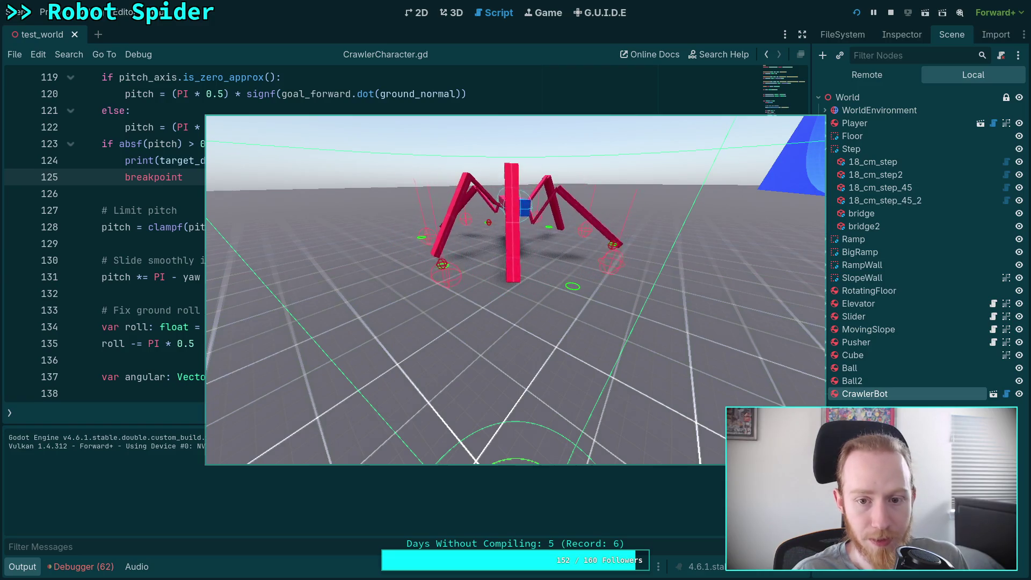
left_click(890, 12)
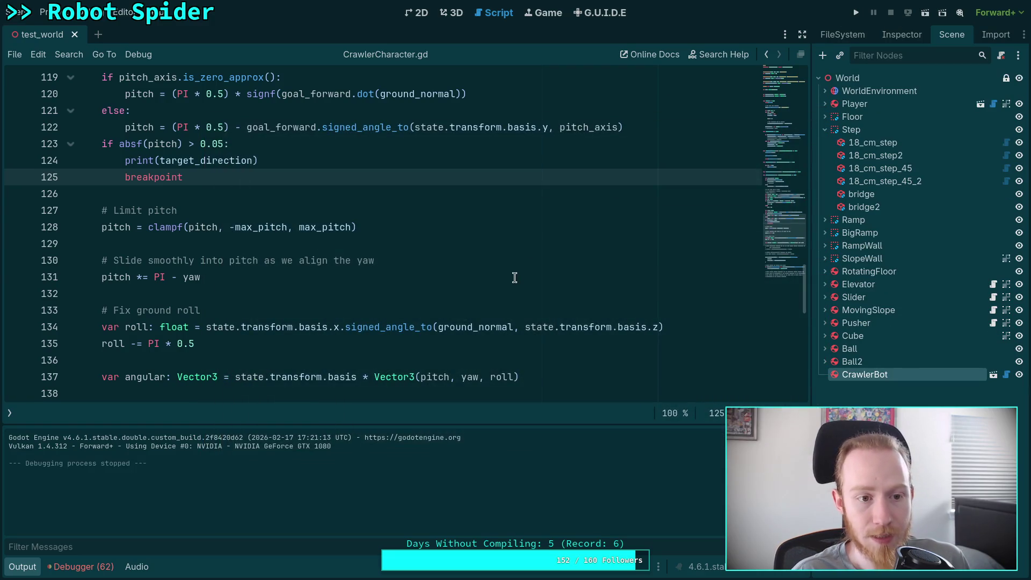
scroll(432, 273, "up", 2)
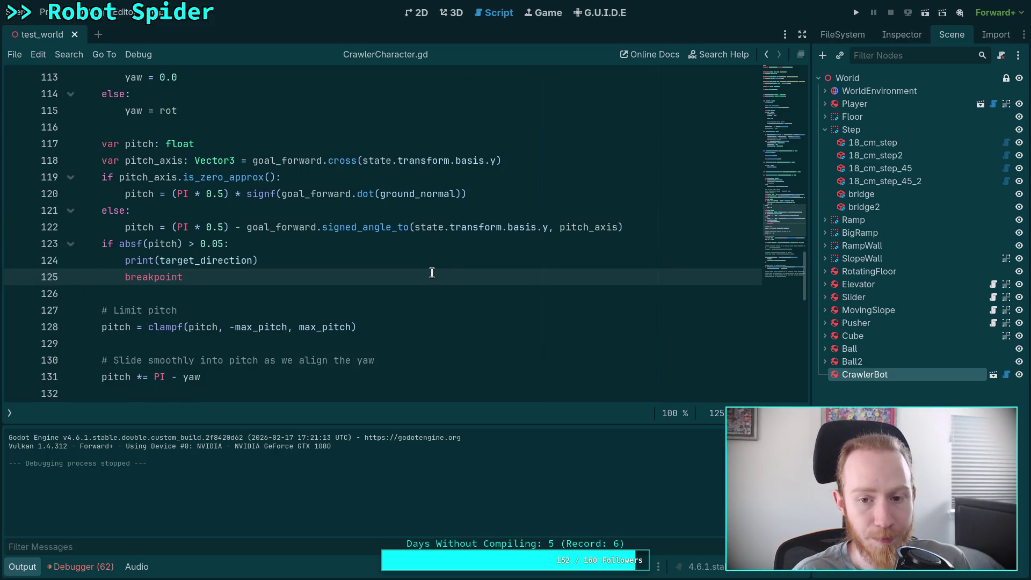
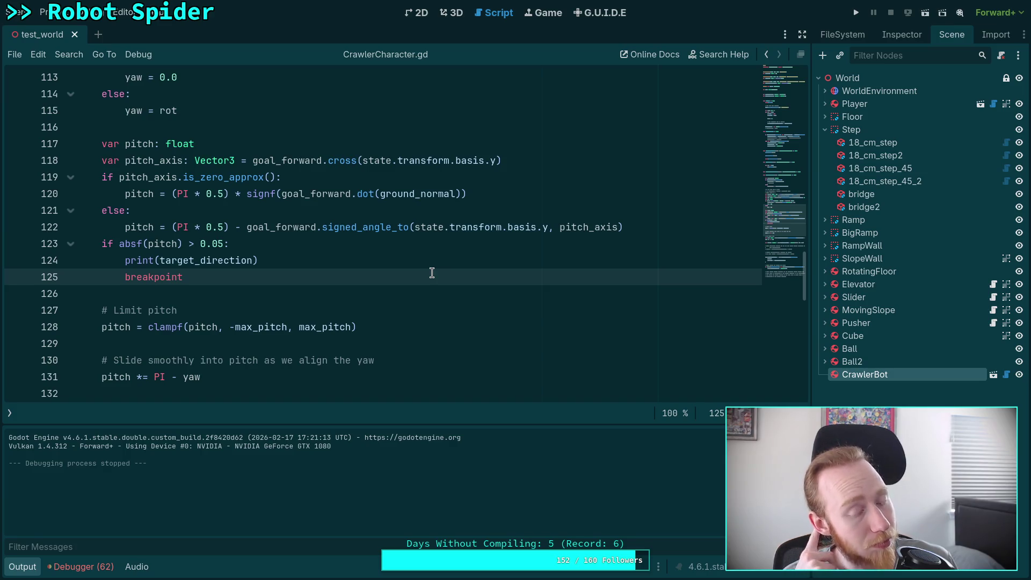
Change line 123's pitch threshold from 0.05 to 0.01 and rerun the game until the breakpoint hits.
left_click(220, 243)
key("BackSpace")
type("1")
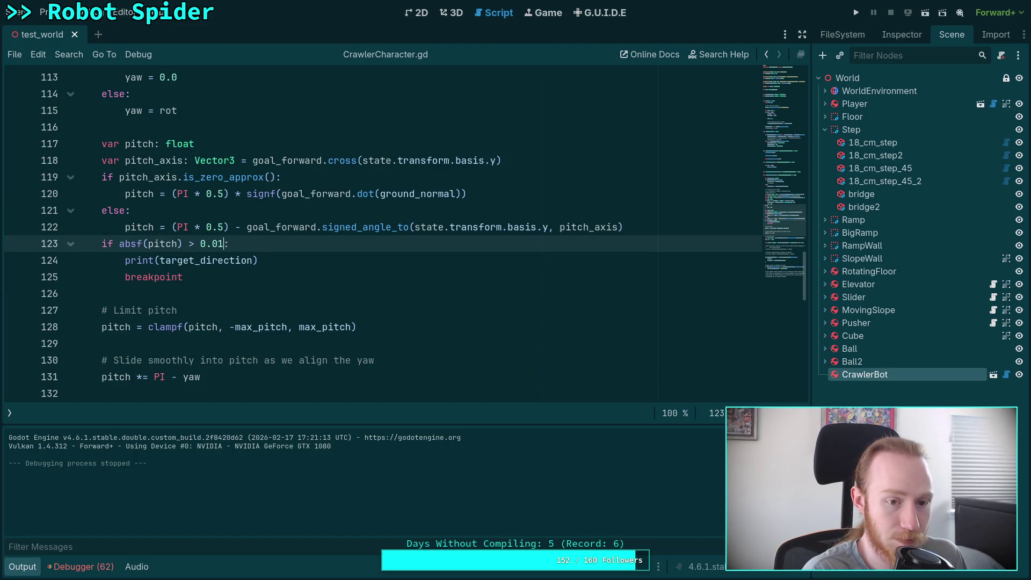
key("F5")
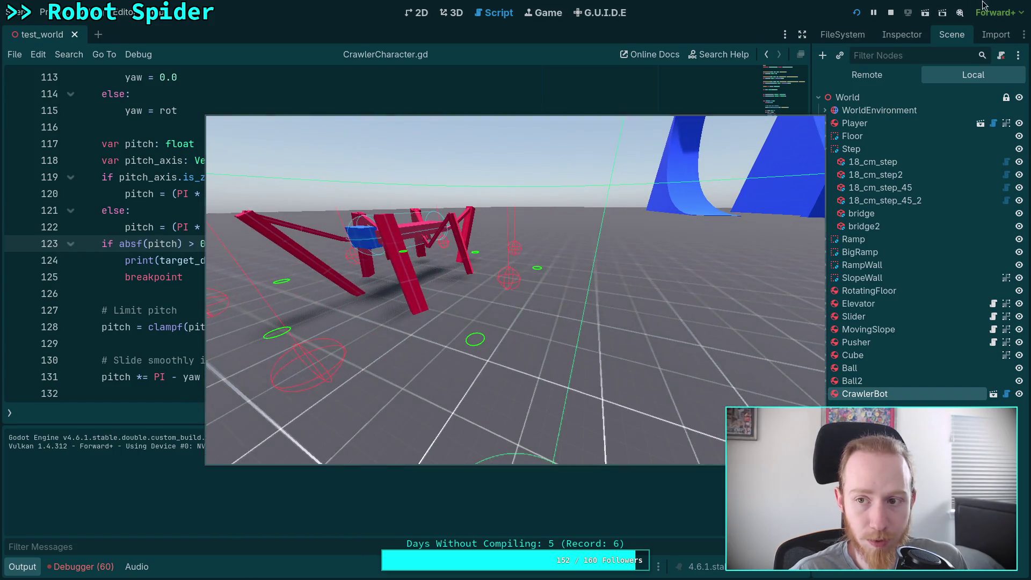
left_click(891, 12)
left_click(856, 12)
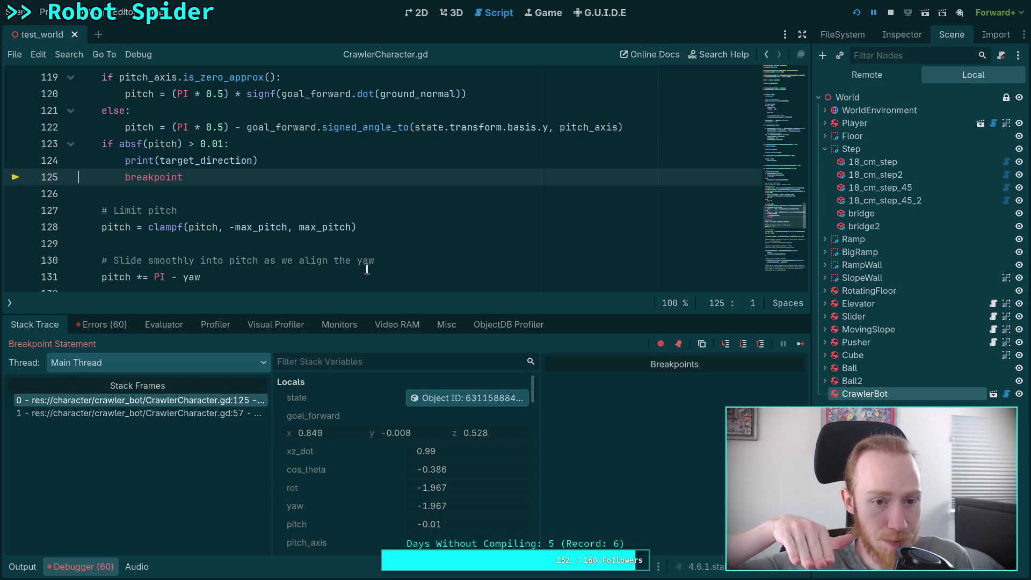
Read the 'basis' documentation, stop the paused game, and select the breakpoint statement on line 125.
scroll(367, 269, "up", 1)
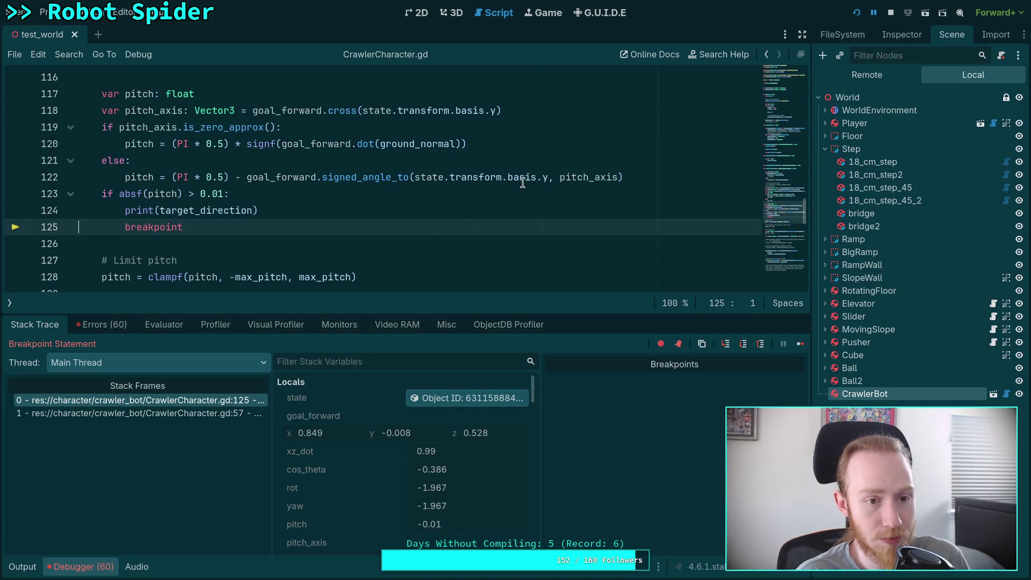
mouse_move(523, 182)
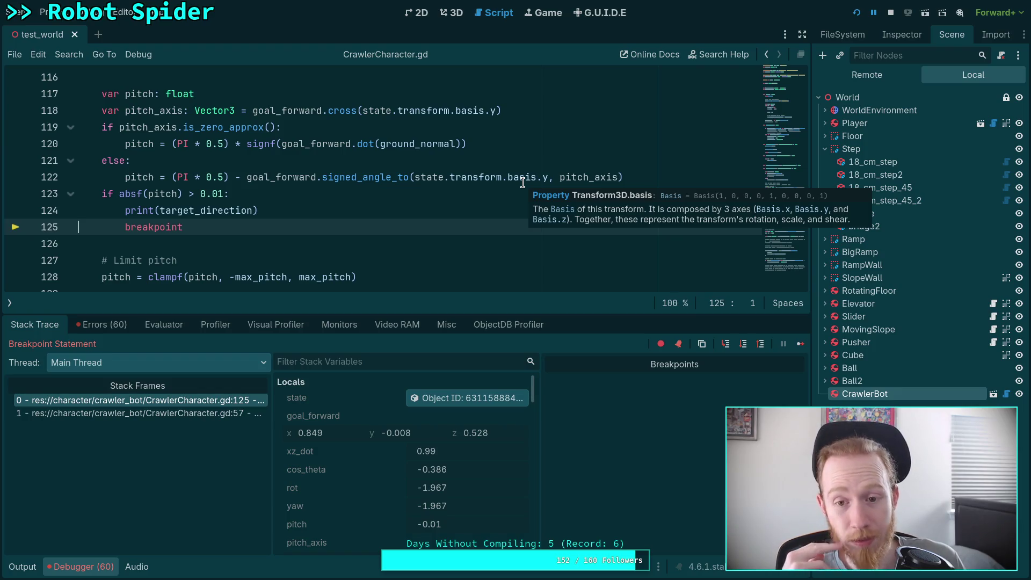
left_click(890, 12)
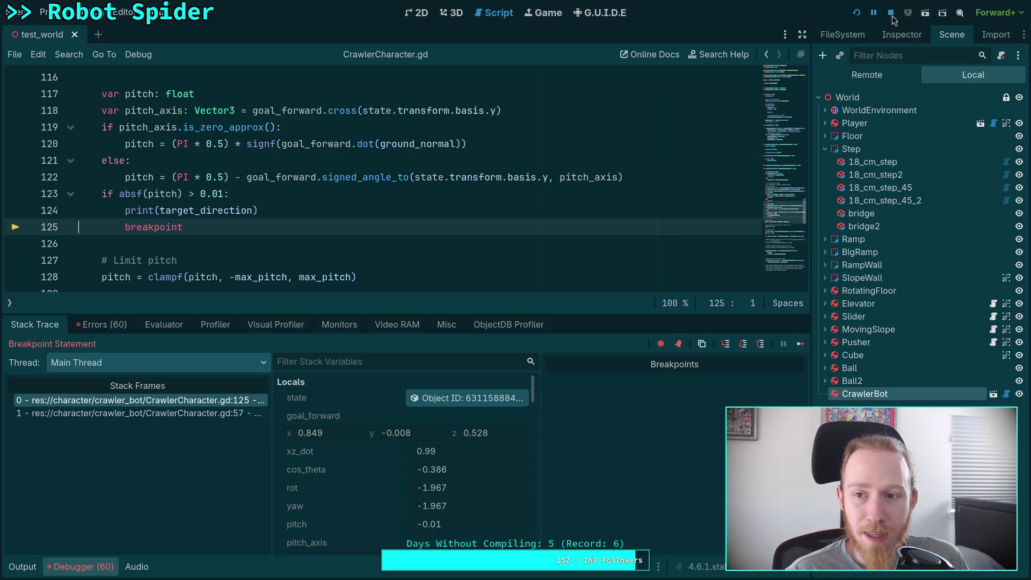
left_click_drag(185, 226, 70, 227)
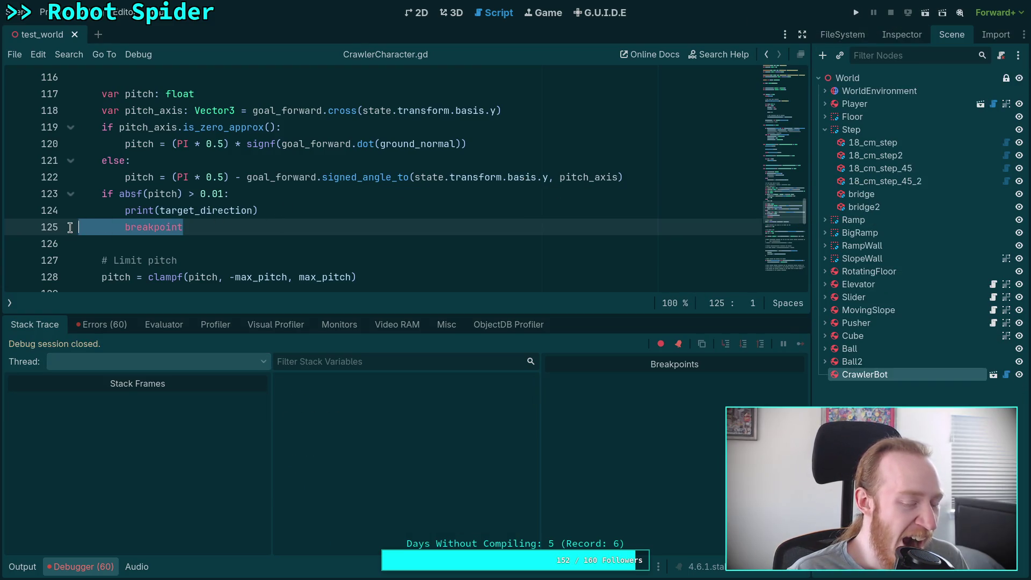
Delete the breakpoint line, change print(target_direction) to print(pitch), and save the script.
key("BackSpace")
key("BackSpace")
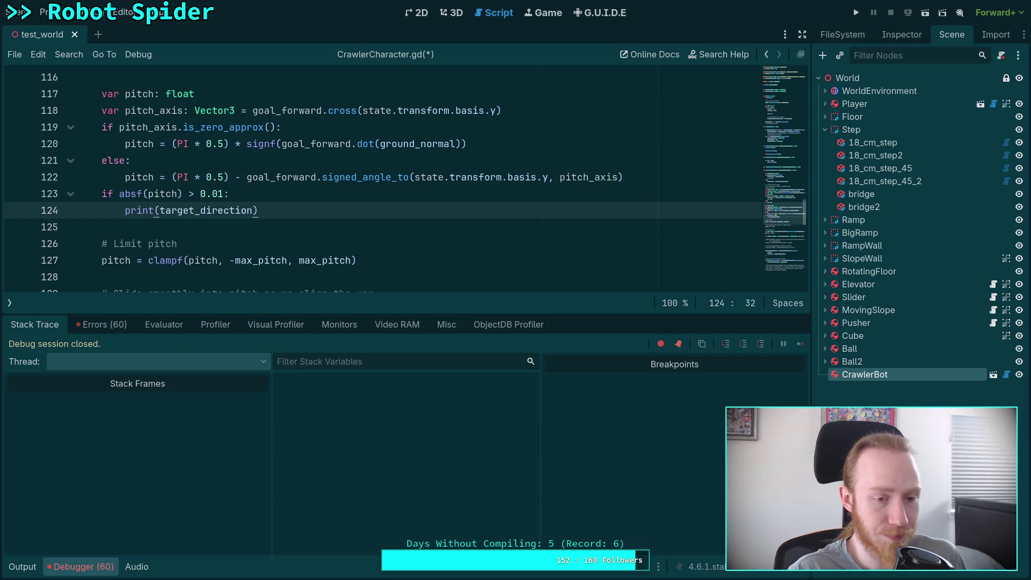
double_click(196, 213)
type("print(p")
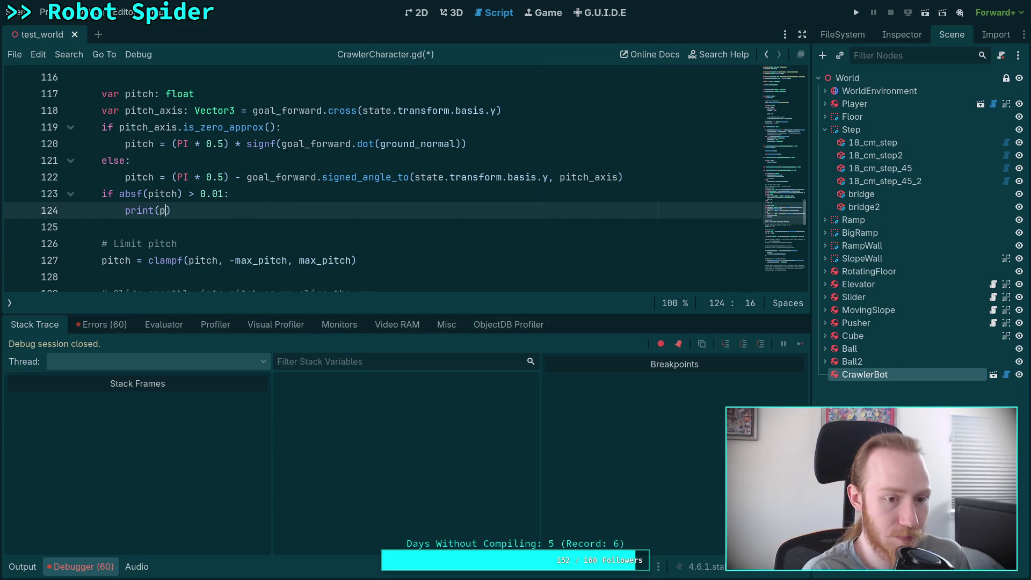
type("itchi")
key("BackSpace")
key("ctrl+minus")
key("ctrl+equal")
key("ctrl+s")
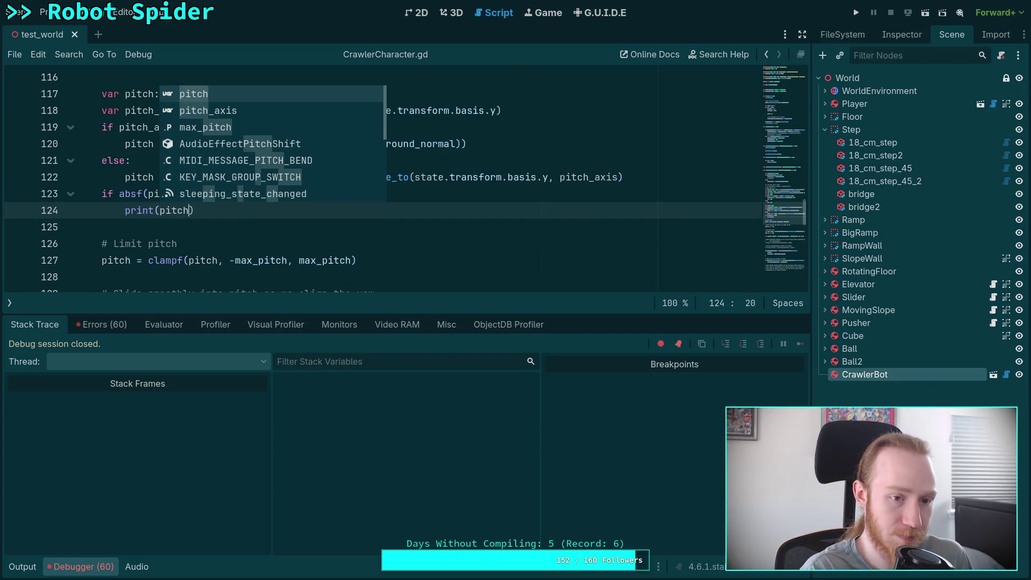
key("Right")
Run the game and restart it twice to log pitch values, then stop it.
left_click(856, 13)
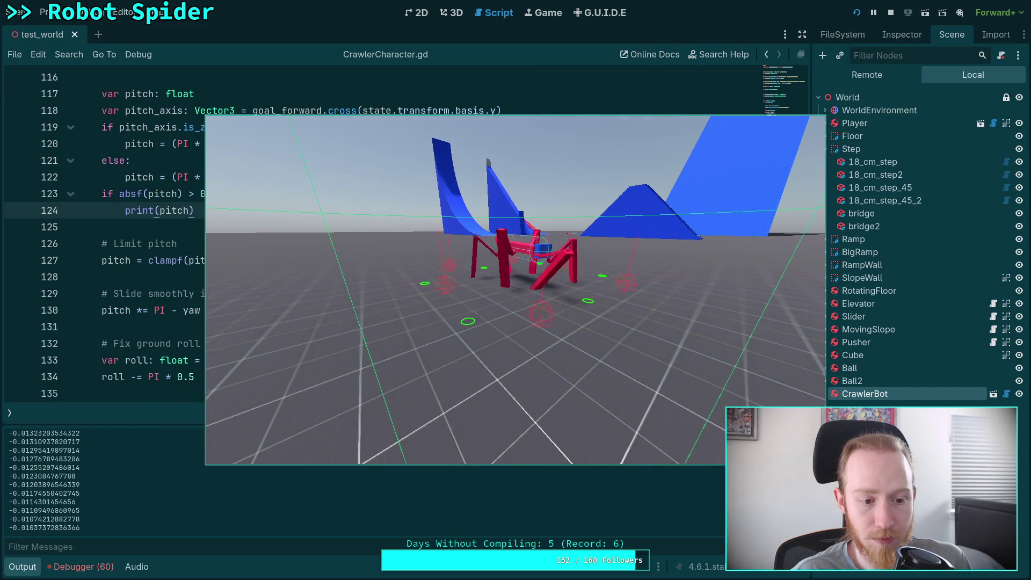
key("F5")
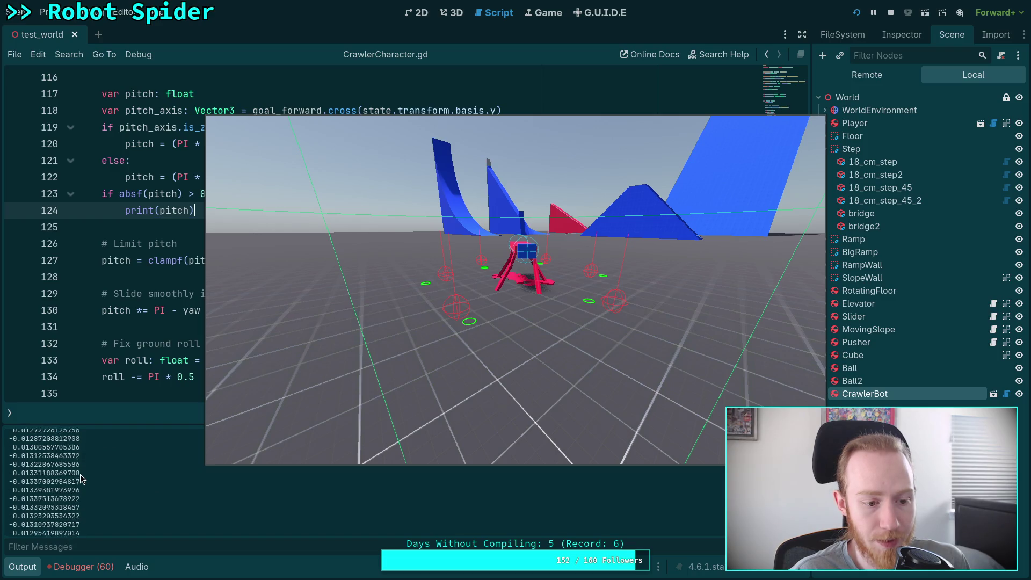
key("F5")
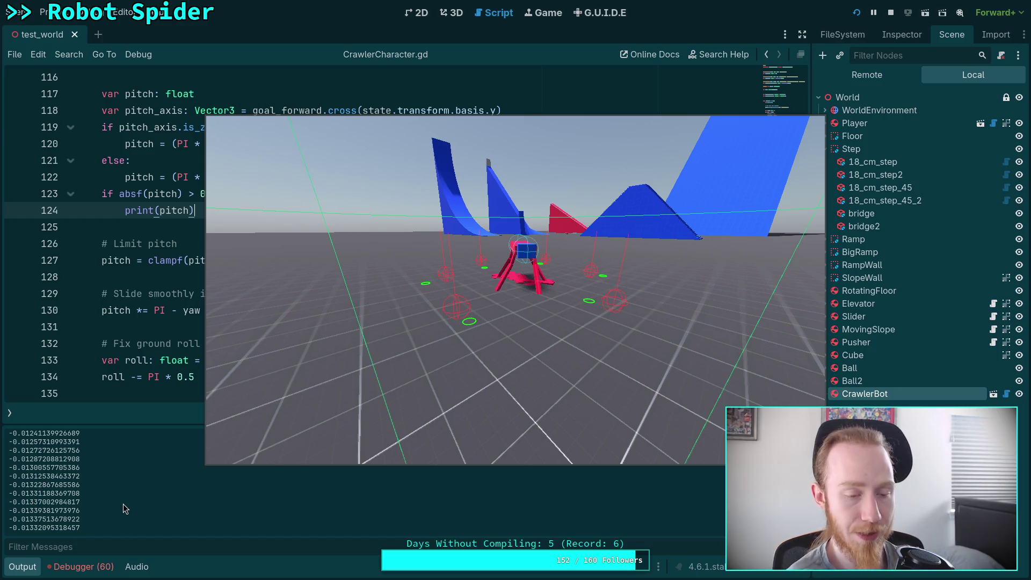
left_click(891, 13)
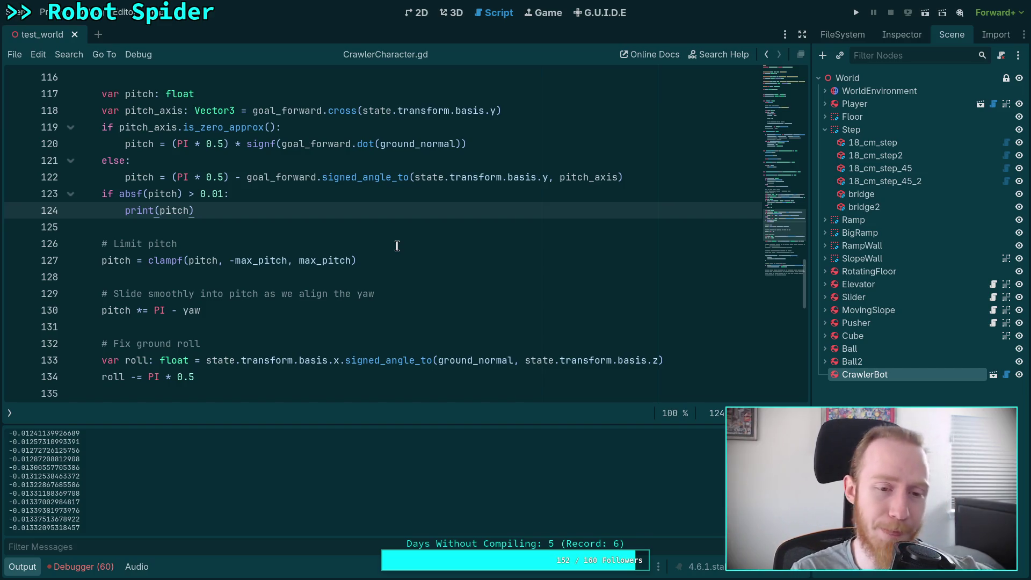
Hide the Output panel, review the yaw/pitch code and state.transform.basis.y on line 122, then go to Obsidian.
left_click(22, 567)
scroll(388, 369, "up", 5)
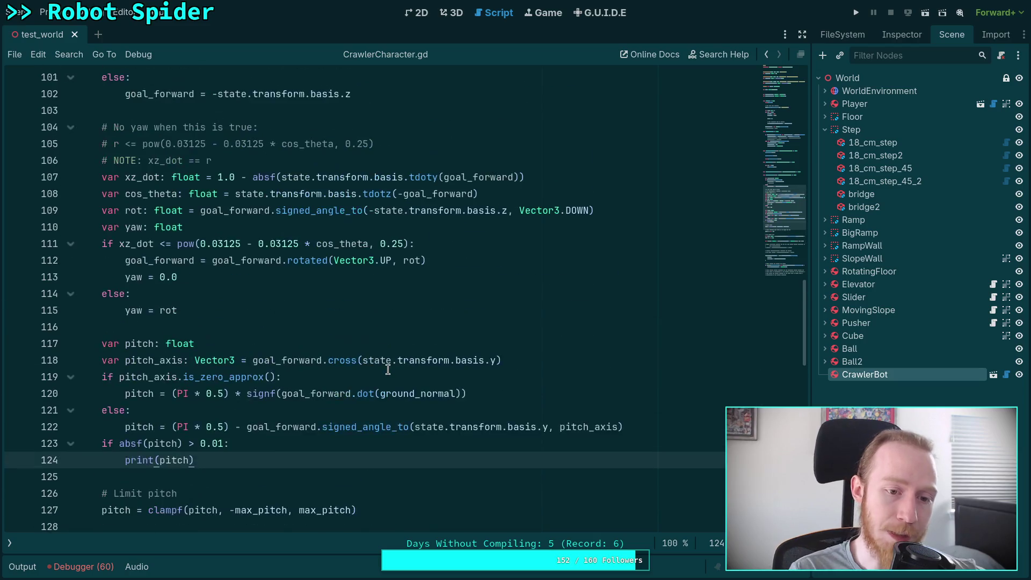
mouse_move(377, 393)
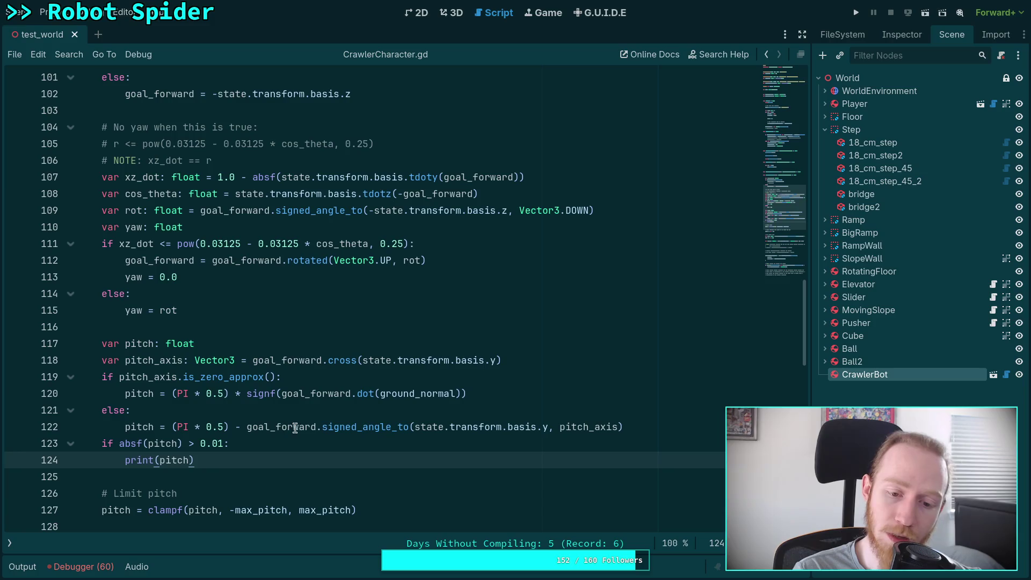
left_click_drag(415, 427, 548, 428)
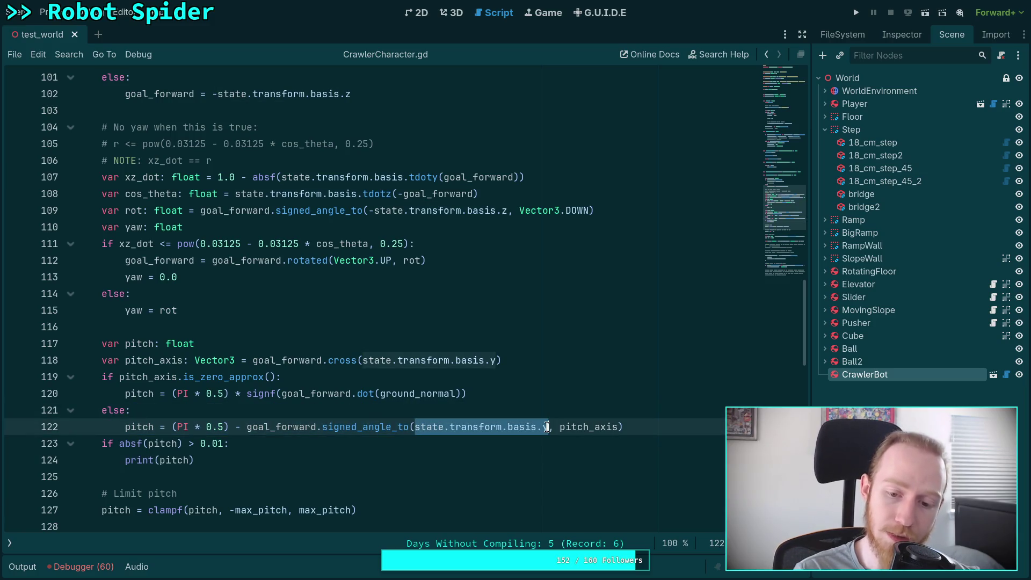
left_click(393, 405)
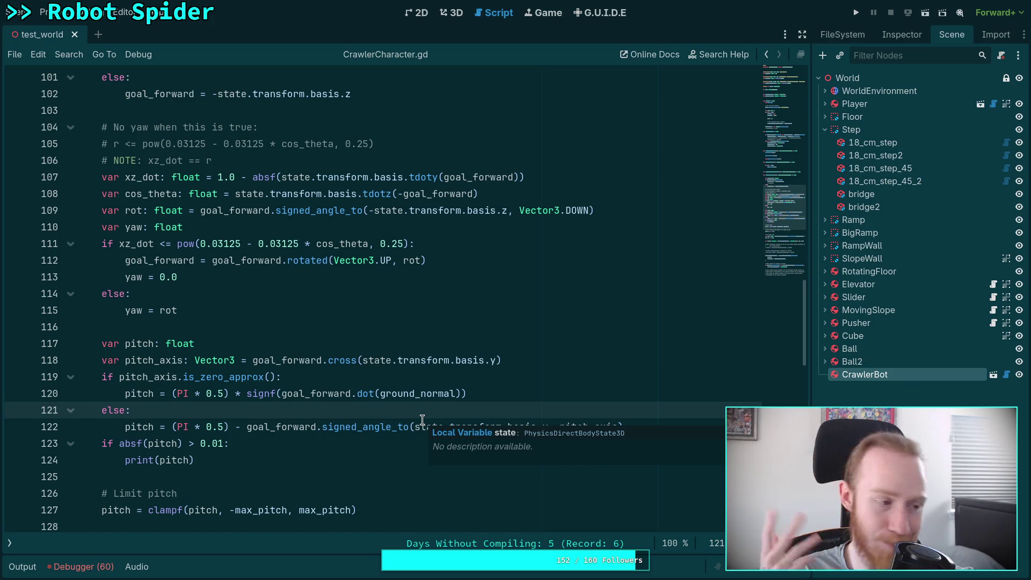
left_click(317, 327)
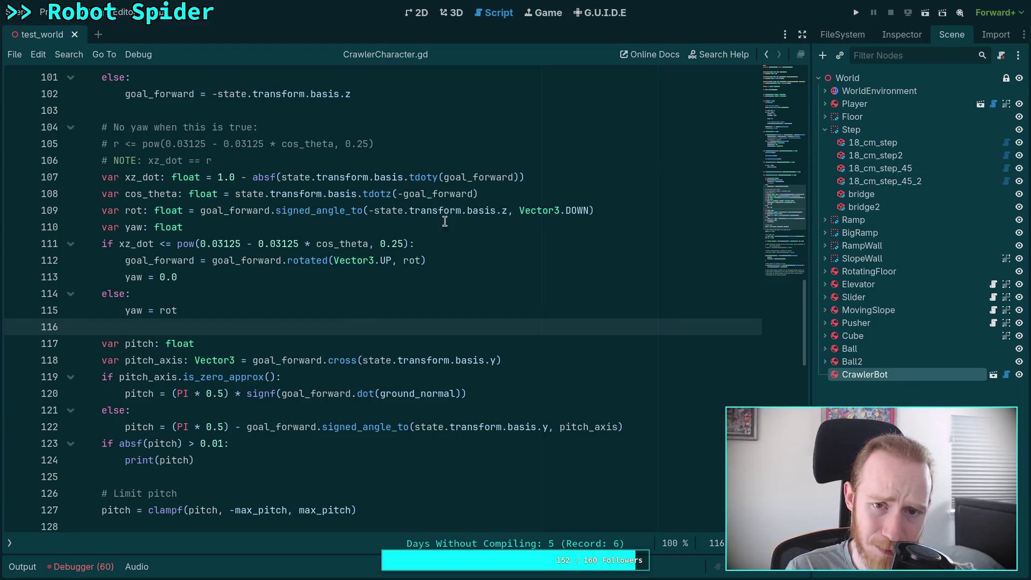
key("super+3")
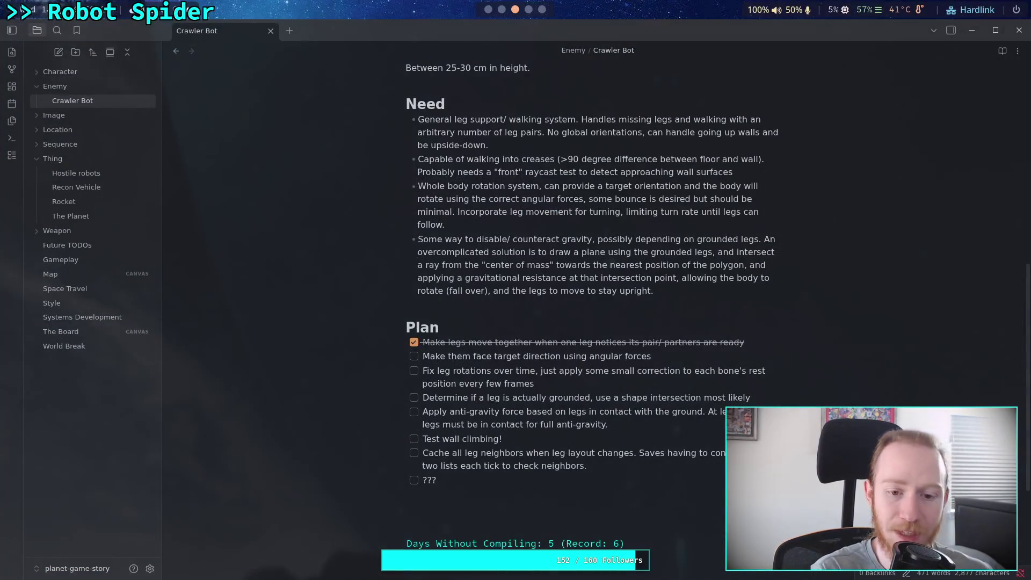
Check off the face-target-direction item and add a Plan task: fix weird high pitch when final pitch should be close to zero.
left_click(413, 356)
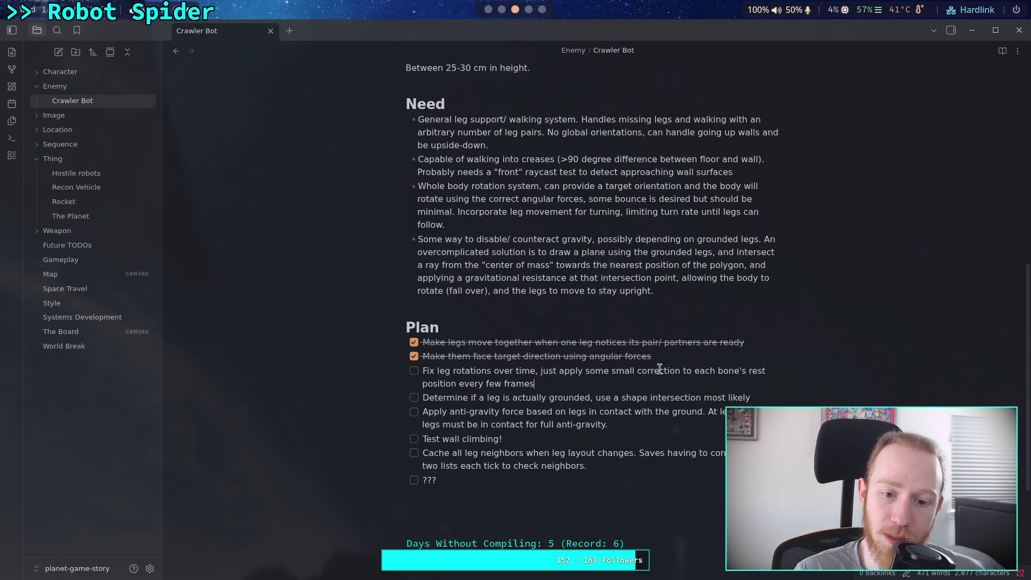
key("Home")
key("Return")
key("Up")
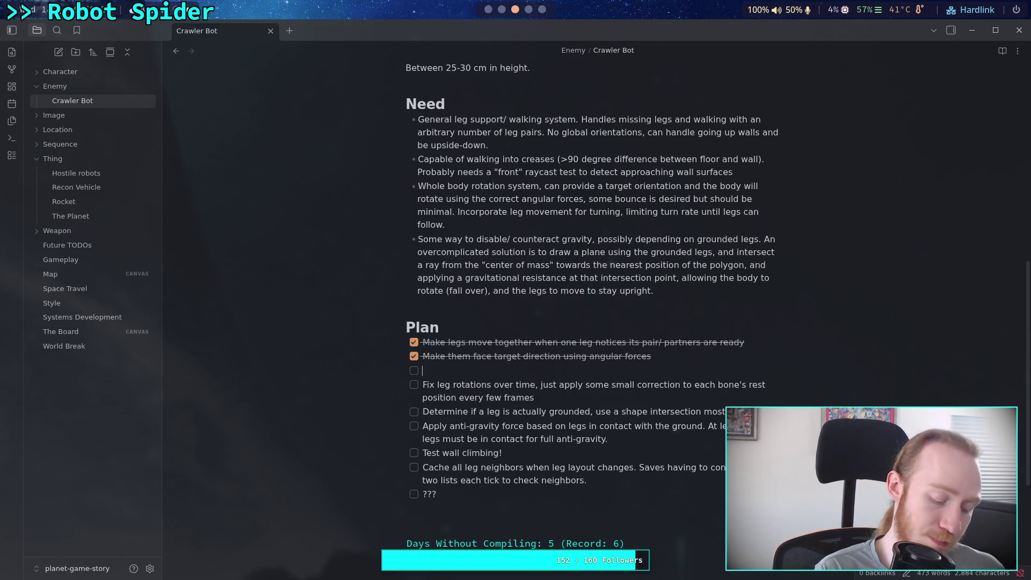
type("Fix wei")
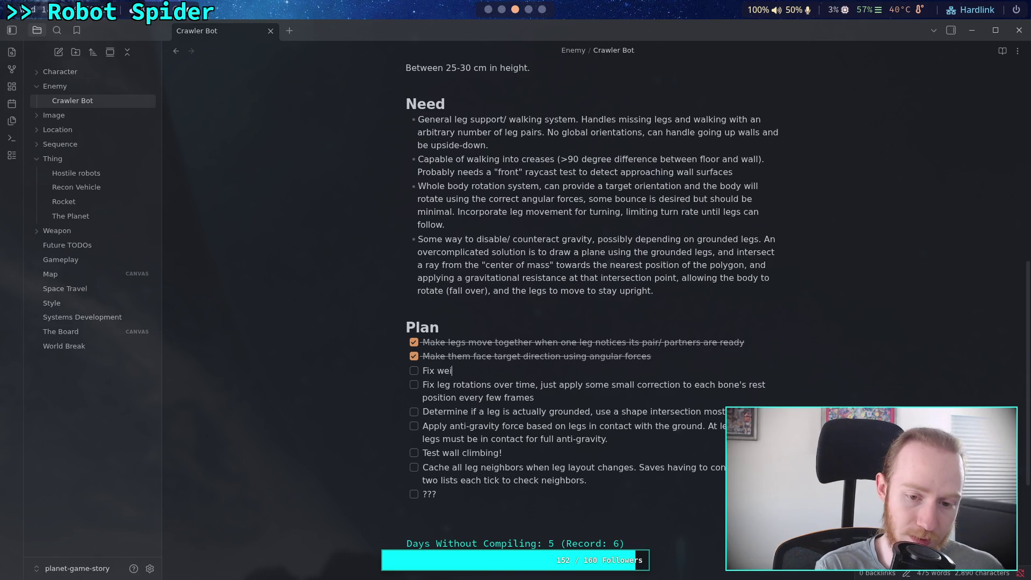
type("rd pitch ")
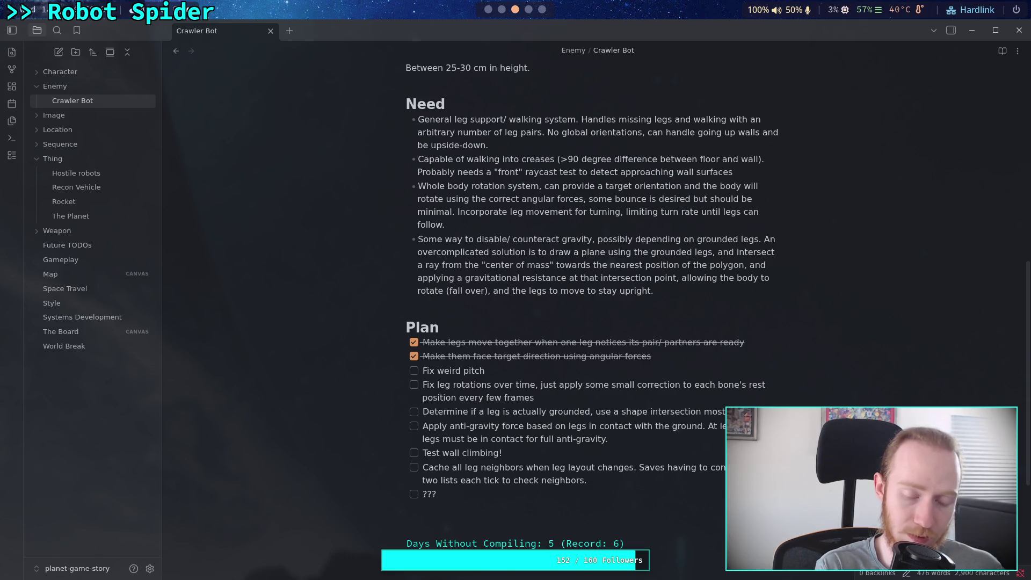
type("things where it tries to have a high ")
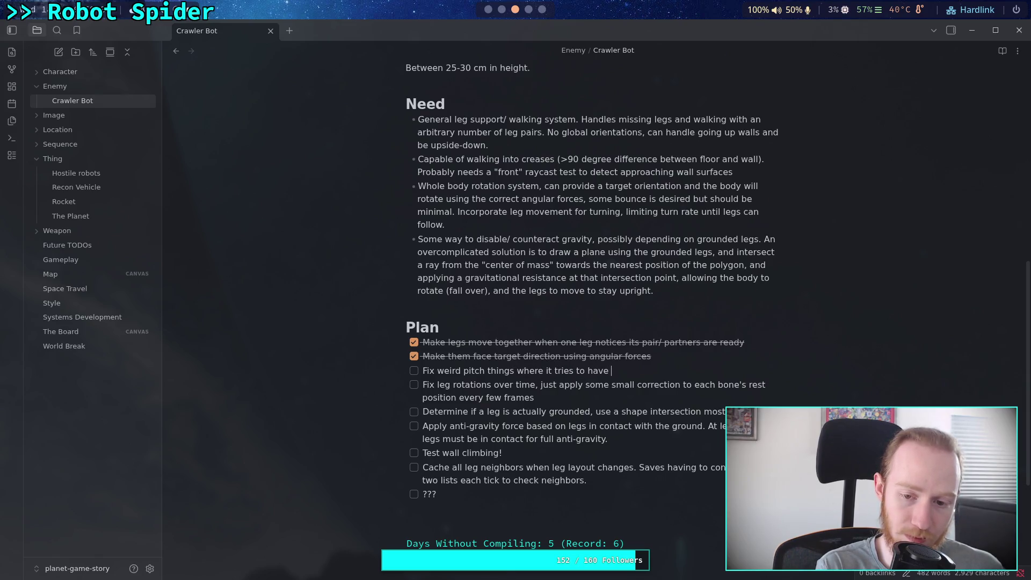
type("p")
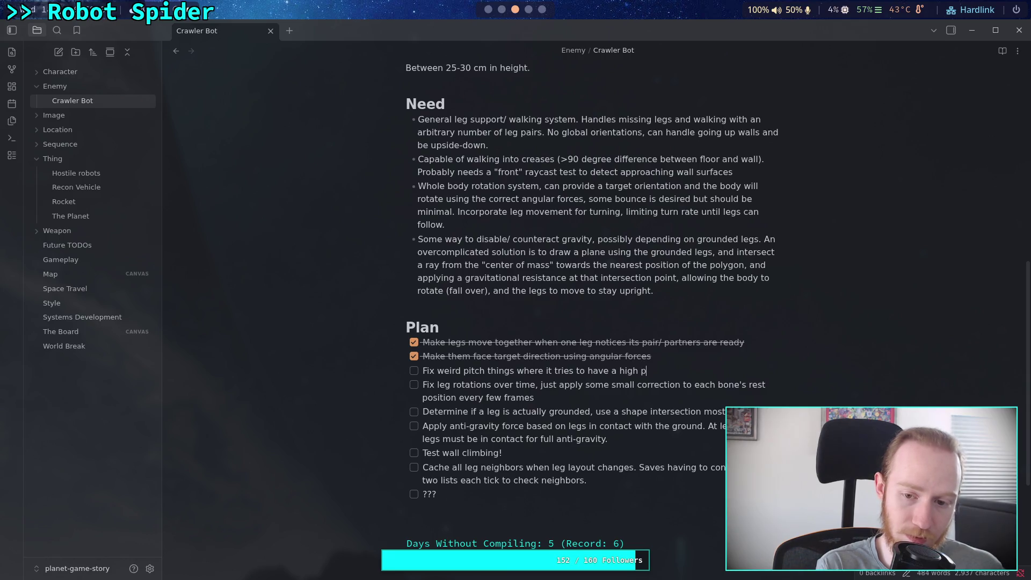
type("itch when the fin")
type("al ")
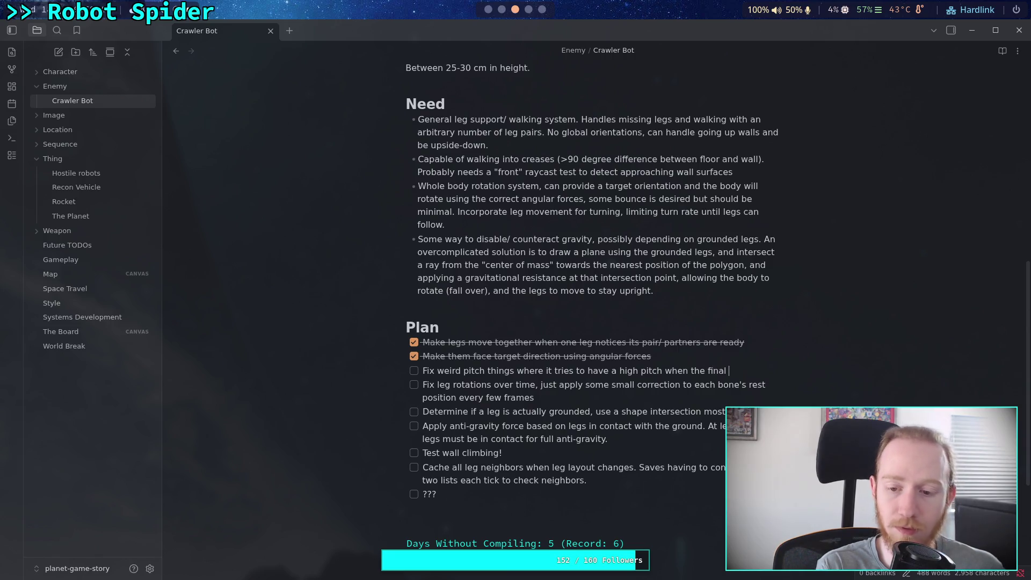
type("pitch should be very ")
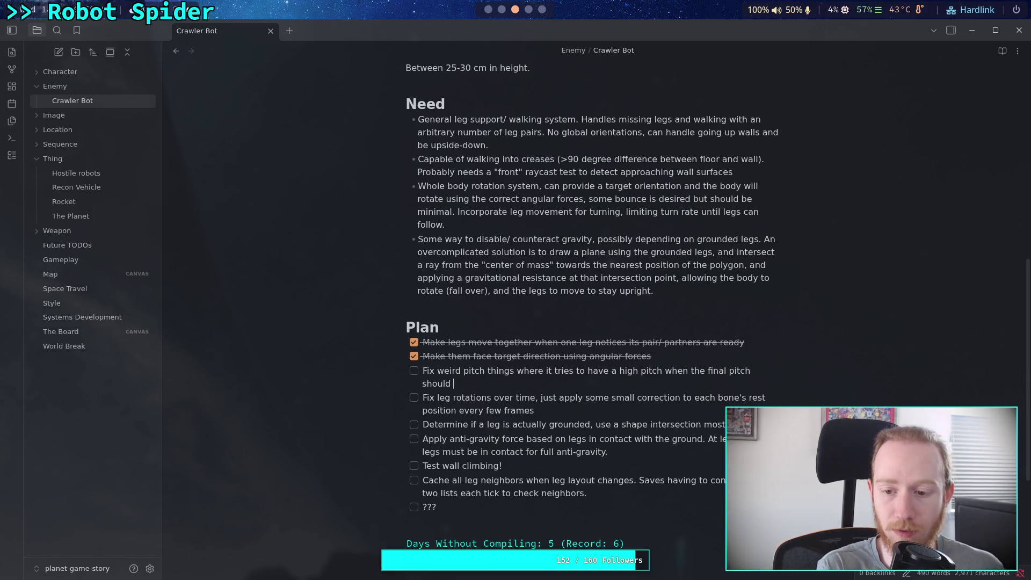
type("low")
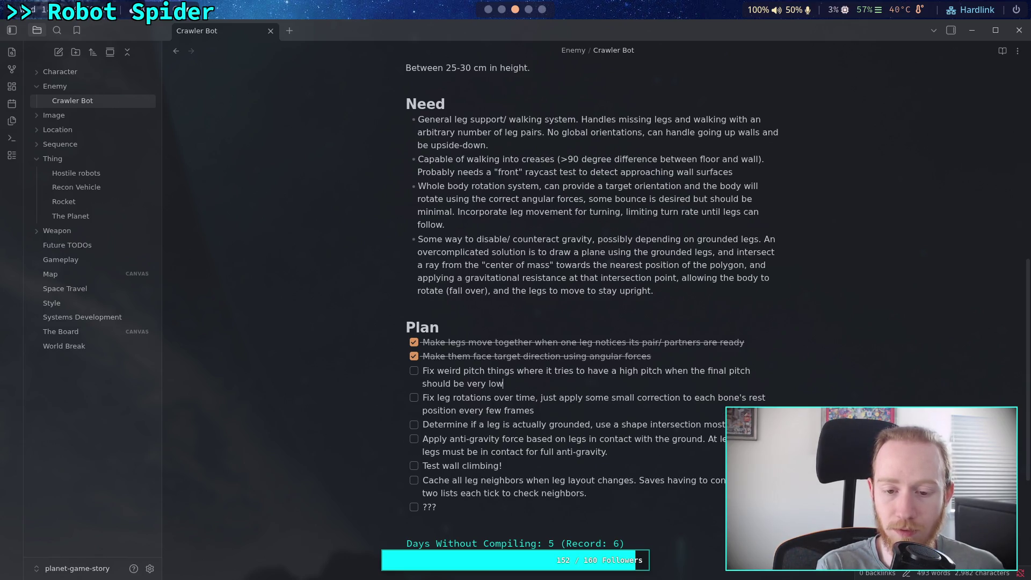
key("BackSpace")
key("BackSpace")
key("BackSpace")
type("lose to zero")
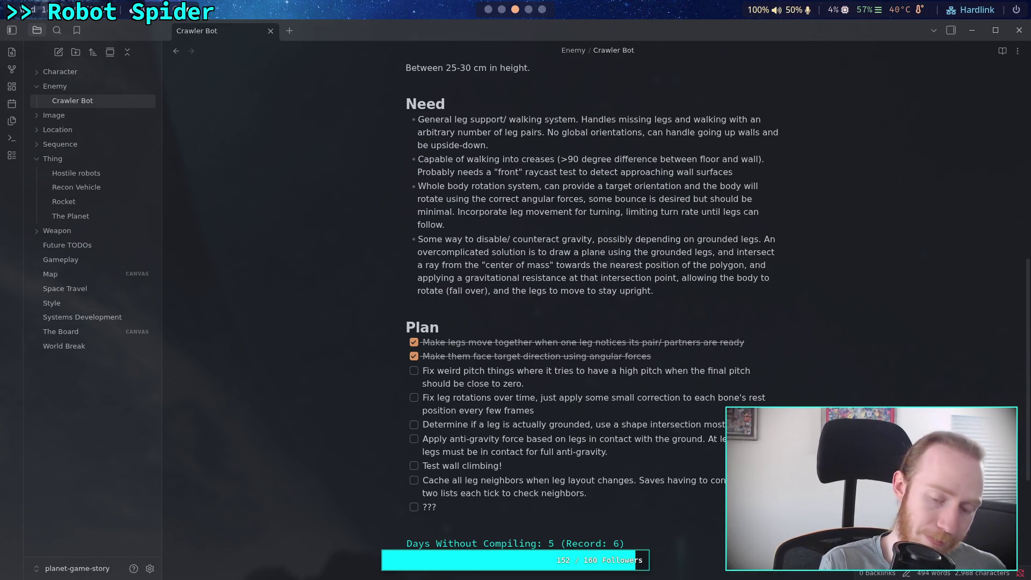
key("BackSpace")
Switch to the planet-game terminal and run git status.
key("super+4")
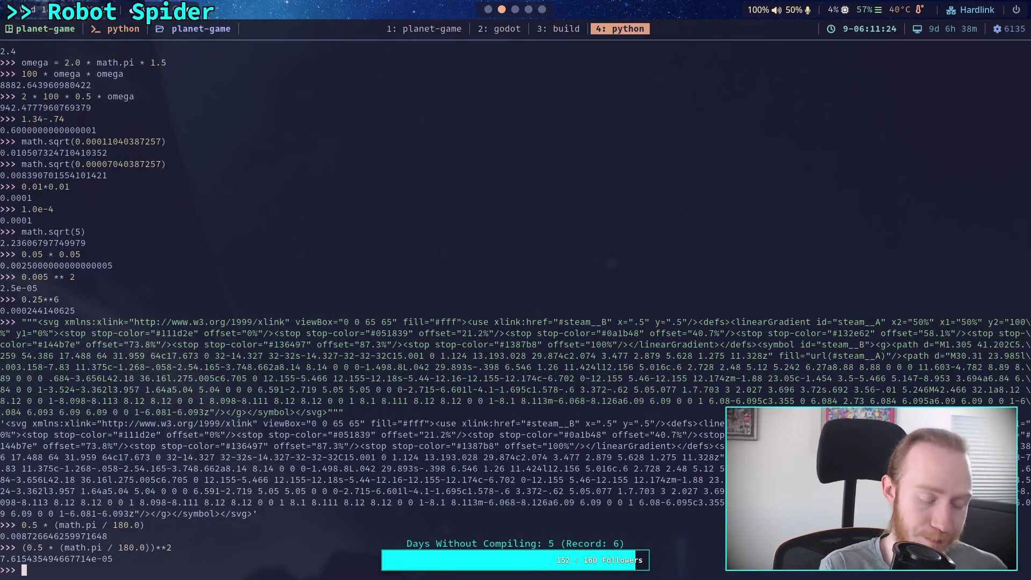
key("super+1")
type("git ")
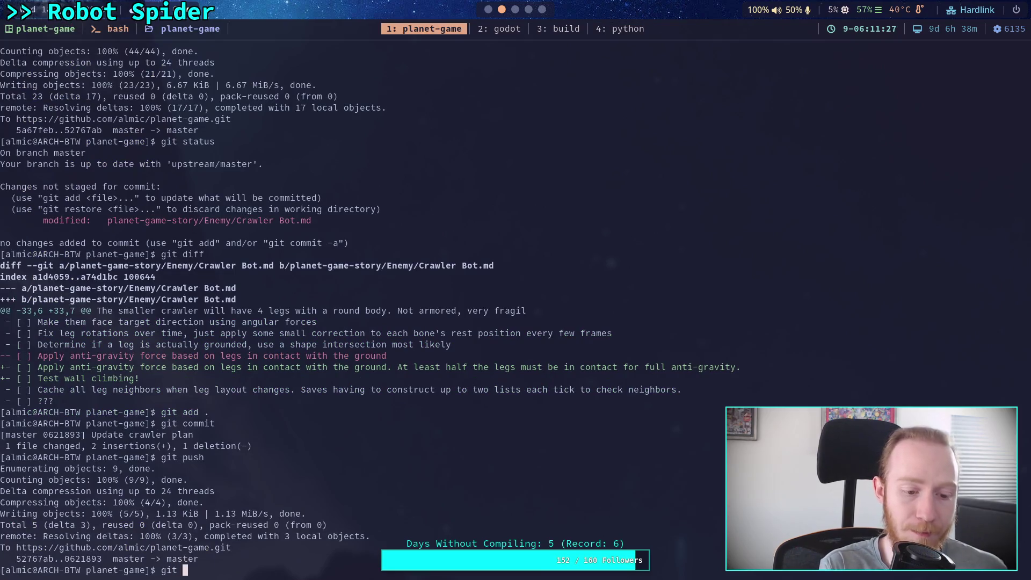
type("status")
key("Return")
Run git diff and scroll through the changes to CrawlerCharacter.gd, test_world.tscn and the Crawler Bot note.
type("git diff")
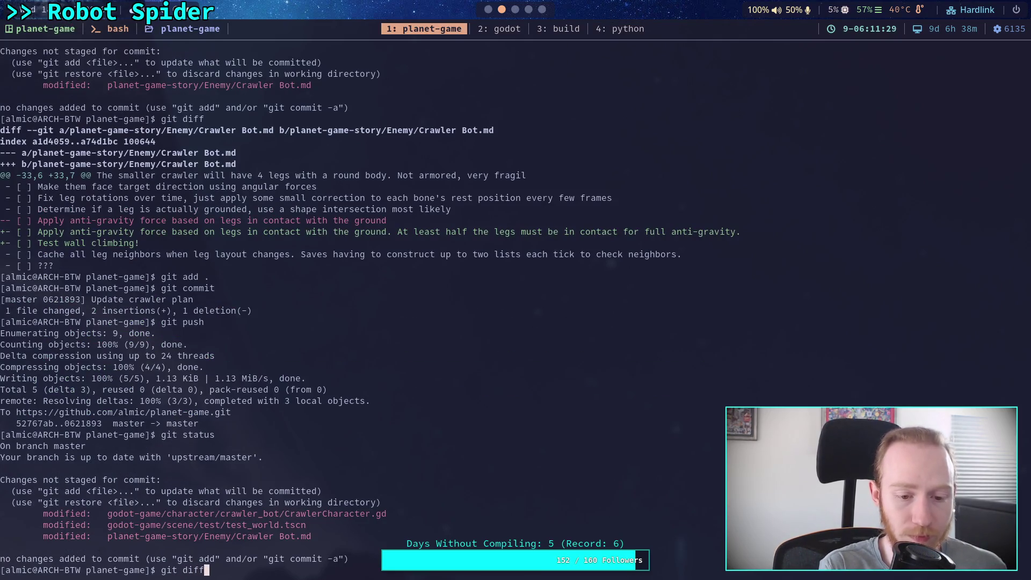
key("Return")
scroll(447, 298, "down", 5)
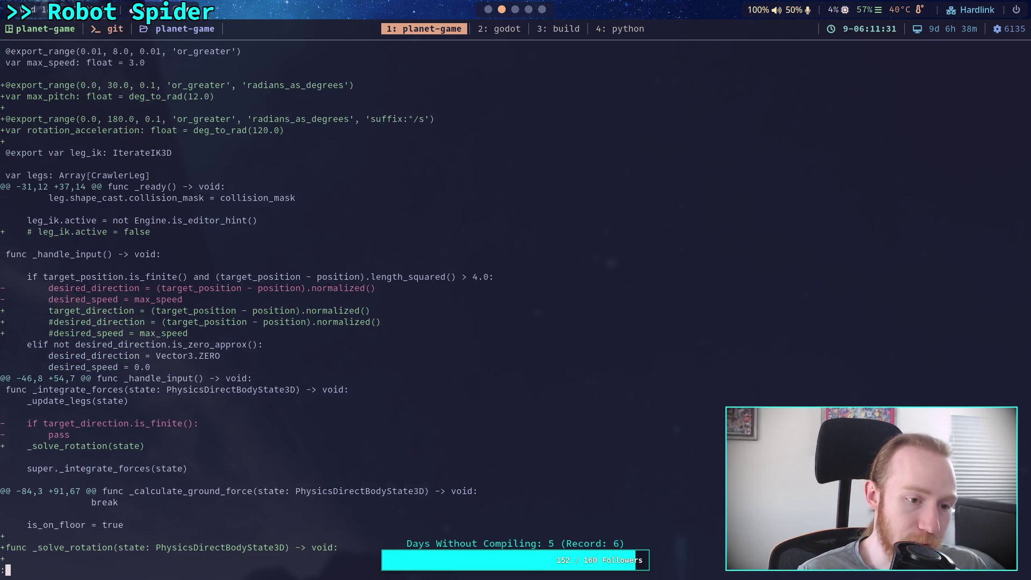
scroll(387, 308, "down", 20)
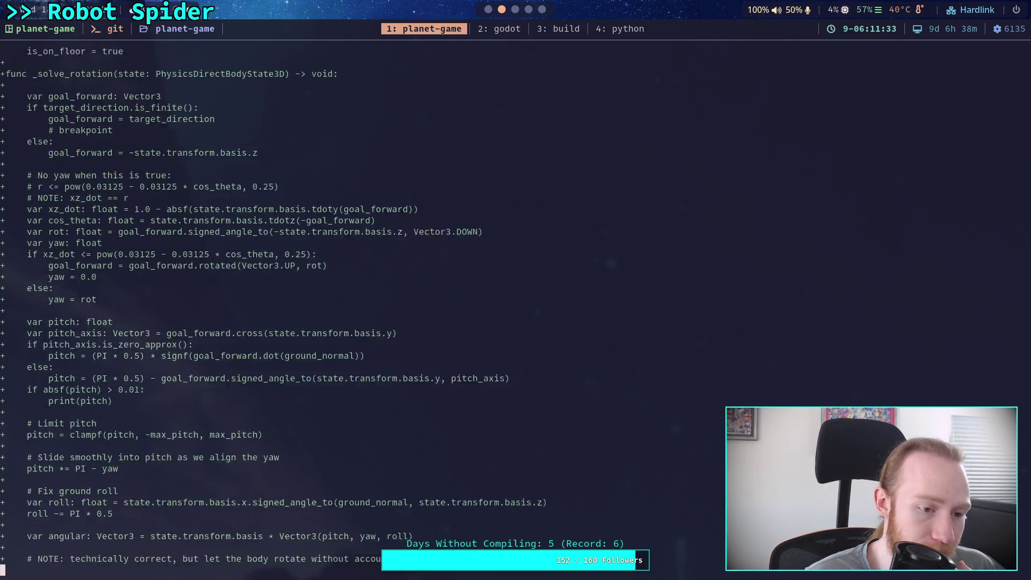
scroll(387, 308, "down", 9)
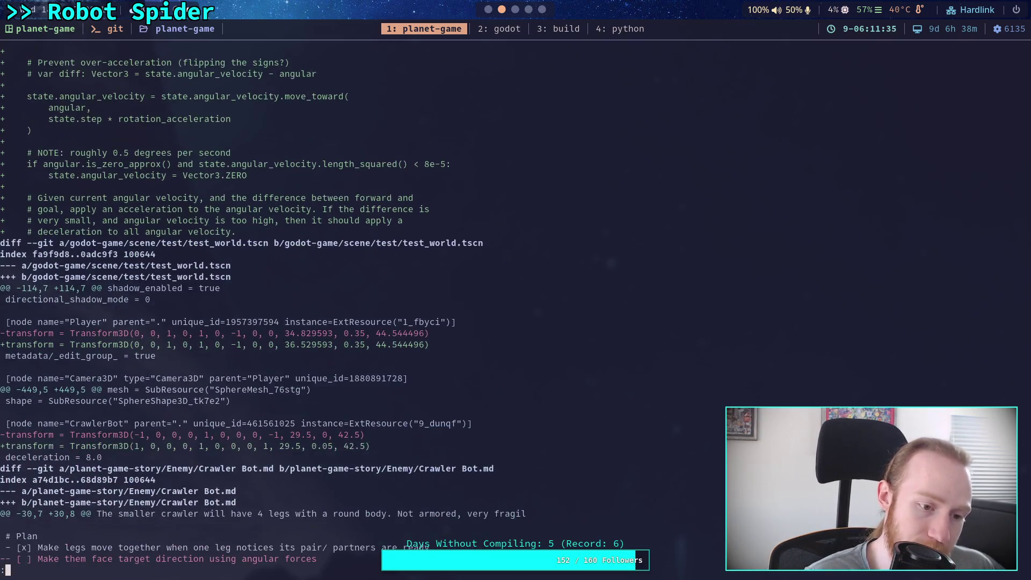
scroll(386, 309, "down", 2)
scroll(387, 309, "up", 10)
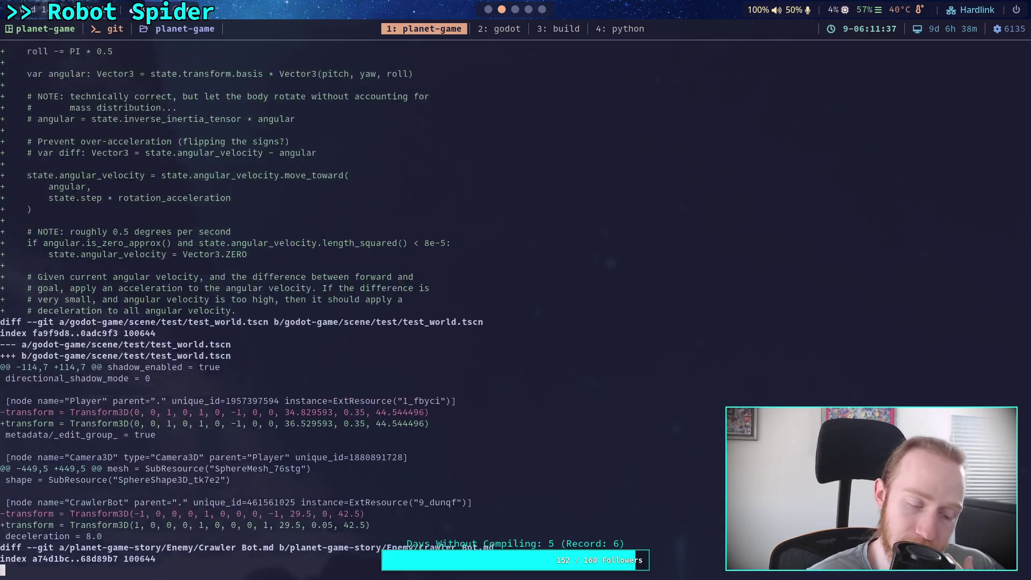
scroll(387, 308, "up", 7)
scroll(386, 309, "down", 12)
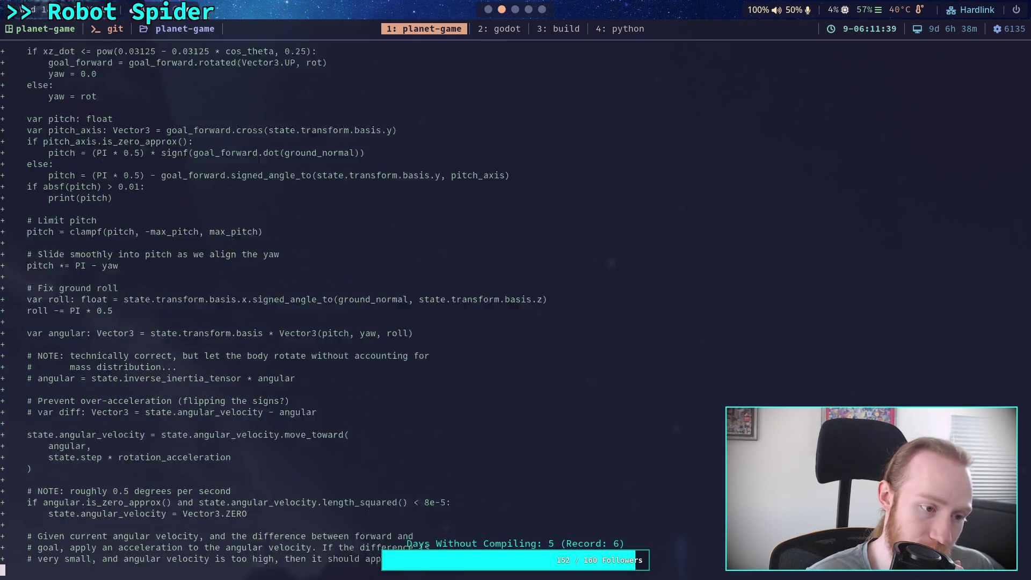
scroll(386, 309, "down", 5)
scroll(386, 309, "up", 18)
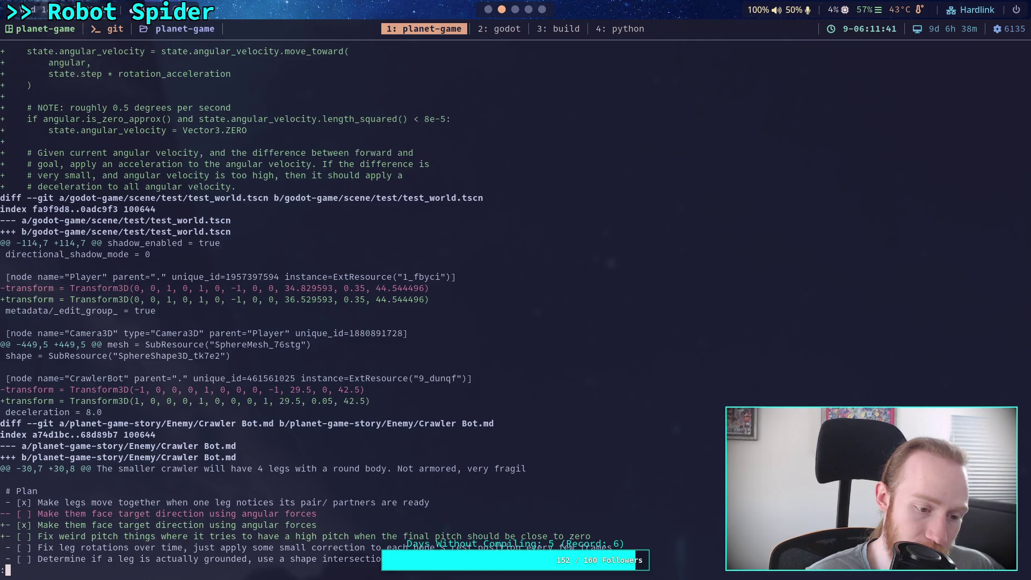
scroll(386, 308, "up", 16)
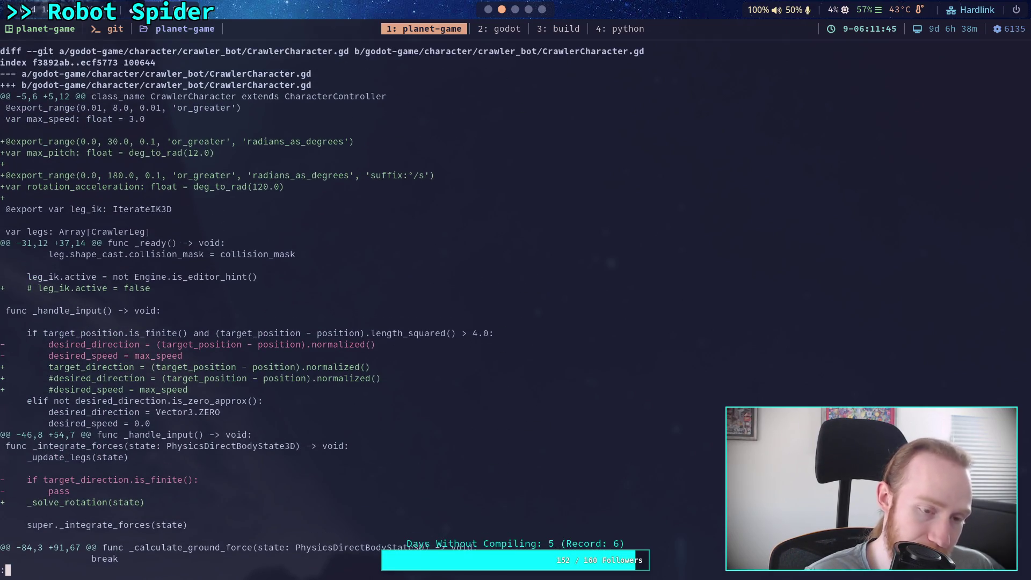
scroll(386, 309, "down", 15)
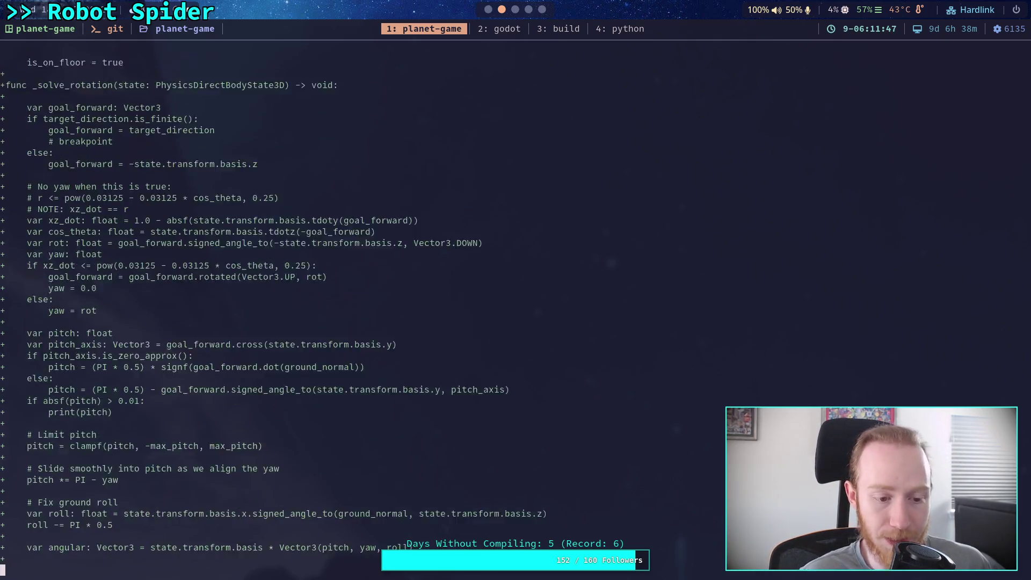
scroll(386, 308, "down", 18)
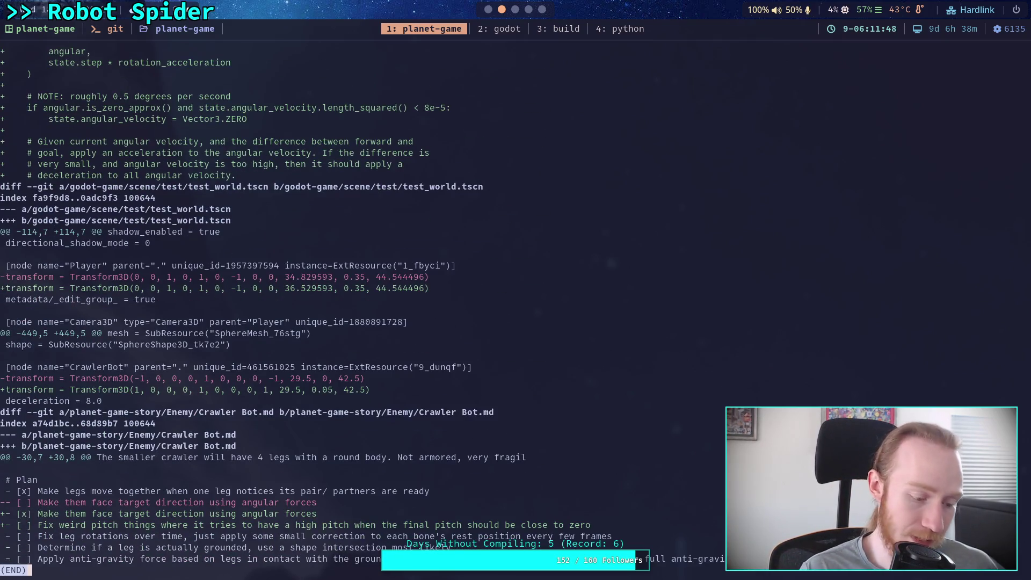
Recheck git status and stage the godot-game/character/crawler_bot/ folder.
type("qgit statu")
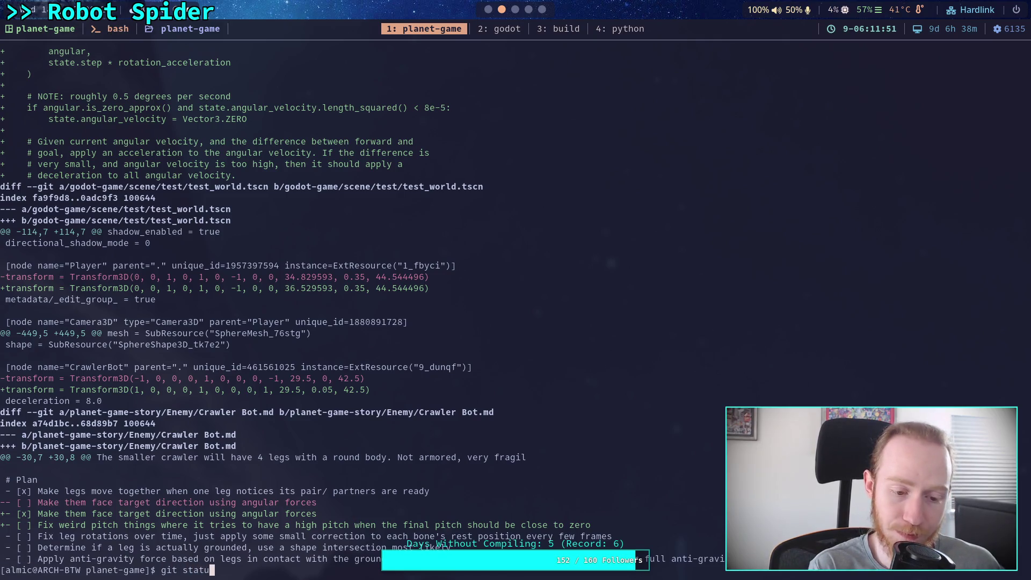
type("s")
key("Return")
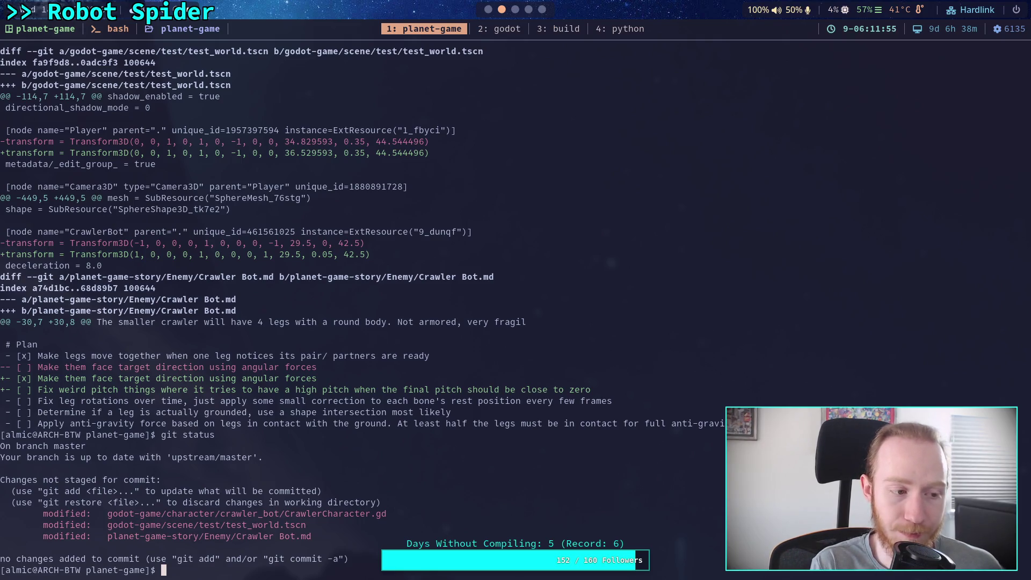
type("git add go")
key("Tab")
type("c")
key("Tab")
type("c")
key("Tab")
key("Return")
Stage planet-game-story/ and confirm both files are staged while test_world.tscn stays unstaged.
type("git sta")
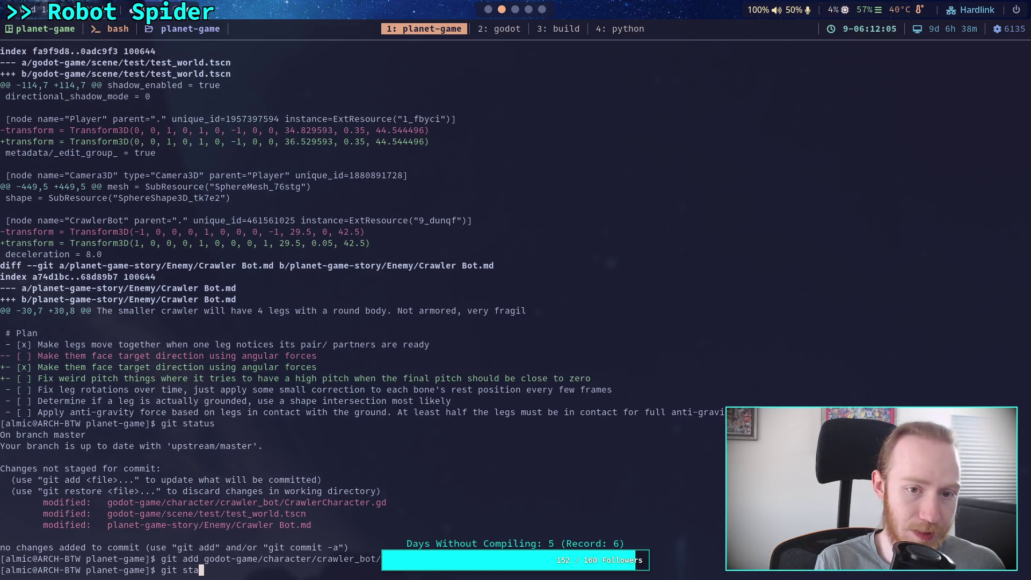
type("tus")
key("Return")
type("git add planet-game-story/")
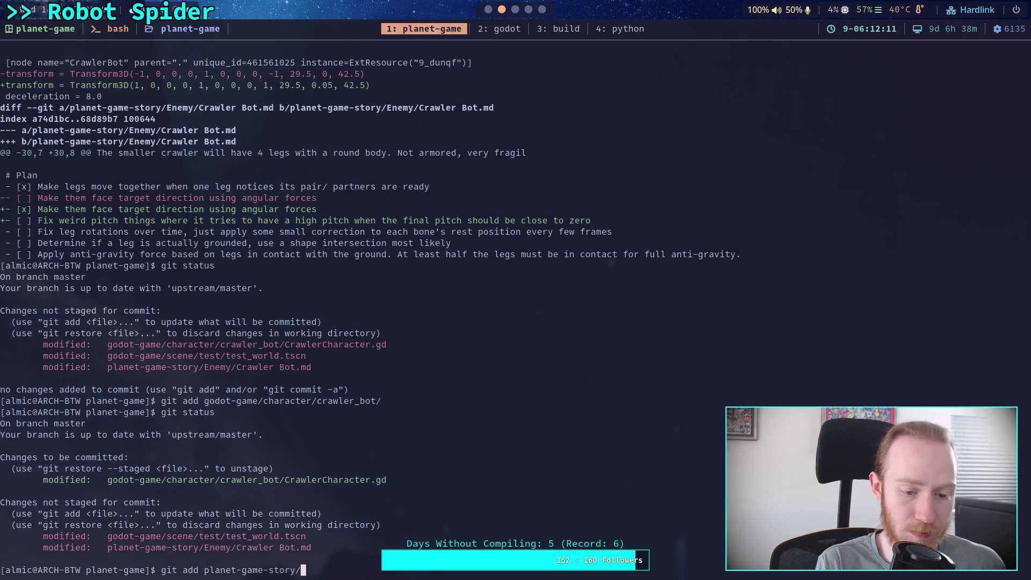
key("Return")
type("git status")
key("Return")
Page through git diff --staged, including the new _solve_rotation function.
type("git diff --staged")
key("Return")
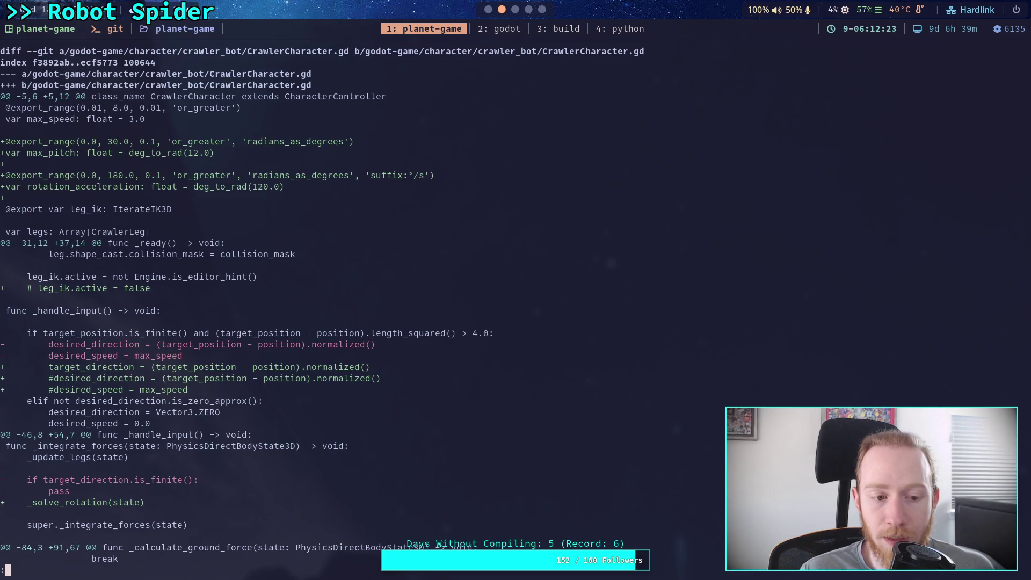
key("space")
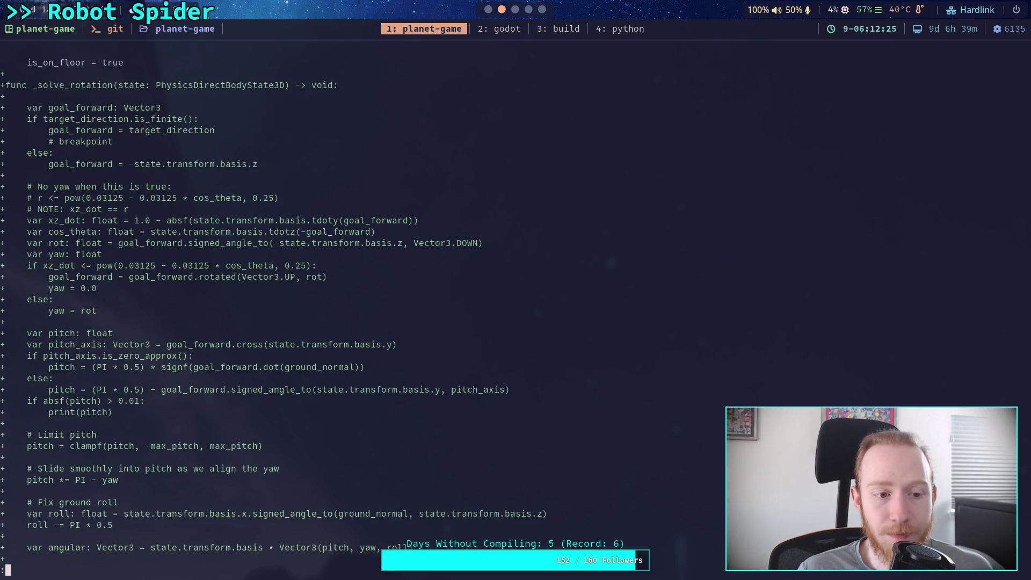
key("space")
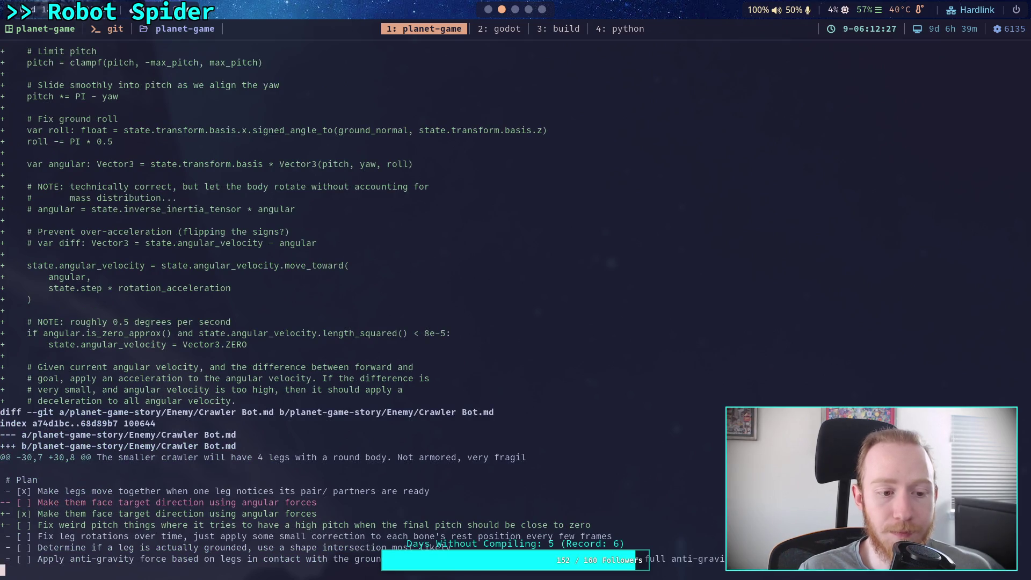
key("b")
key("space")
Quit the pager and run git commit to open the message editor.
type("qgit ommi")
key("BackSpace")
key("BackSpace")
key("BackSpace")
type("commit")
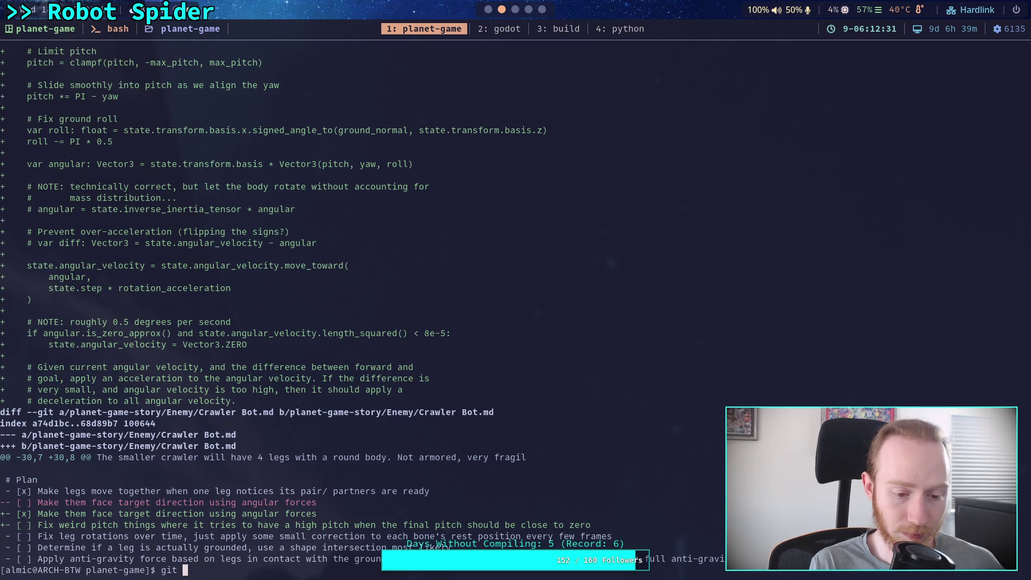
key("Return")
Replace the 'Work on' draft with the summary line 'Add crawler direction facing'.
type("OWork on")
key("BackSpace")
key("BackSpace")
key("BackSpace")
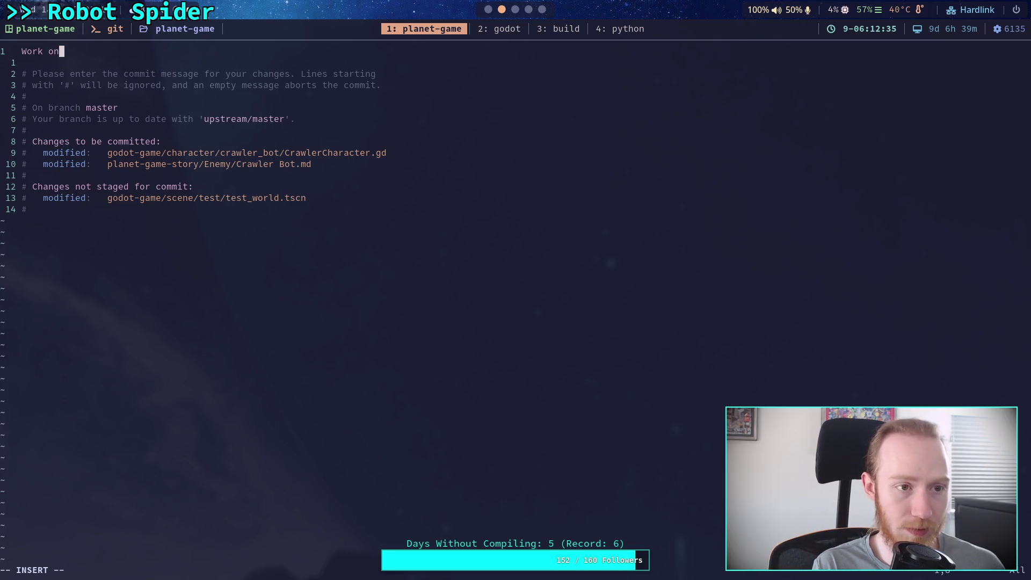
type("Add ")
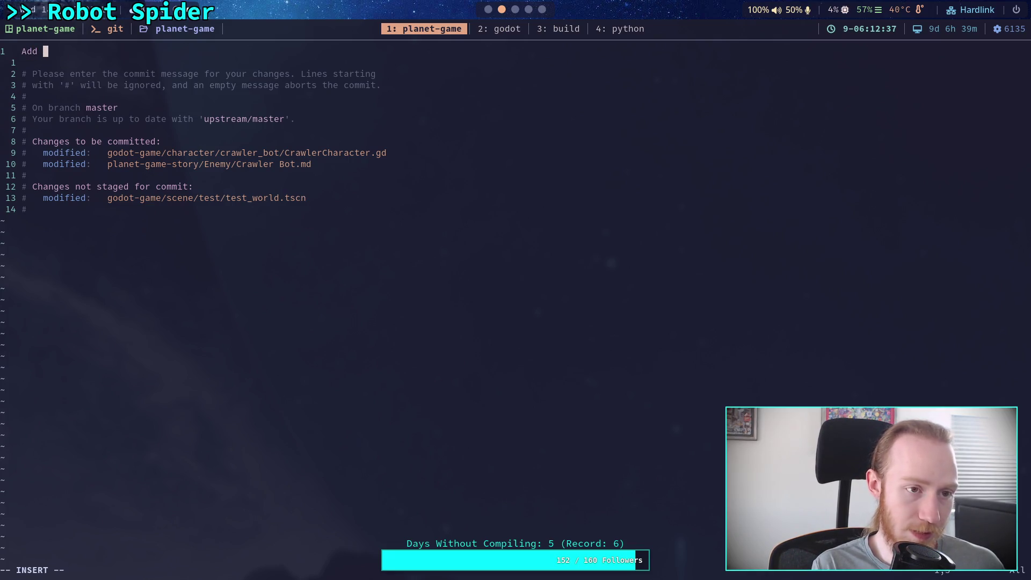
type("direction rotations")
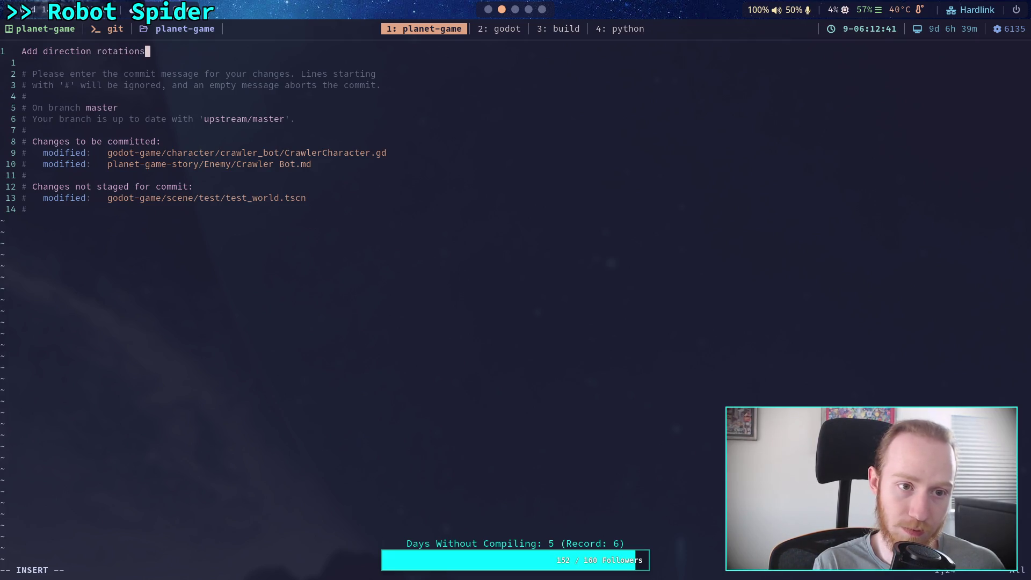
key("BackSpace")
key("BackSpace")
key("BackSpace")
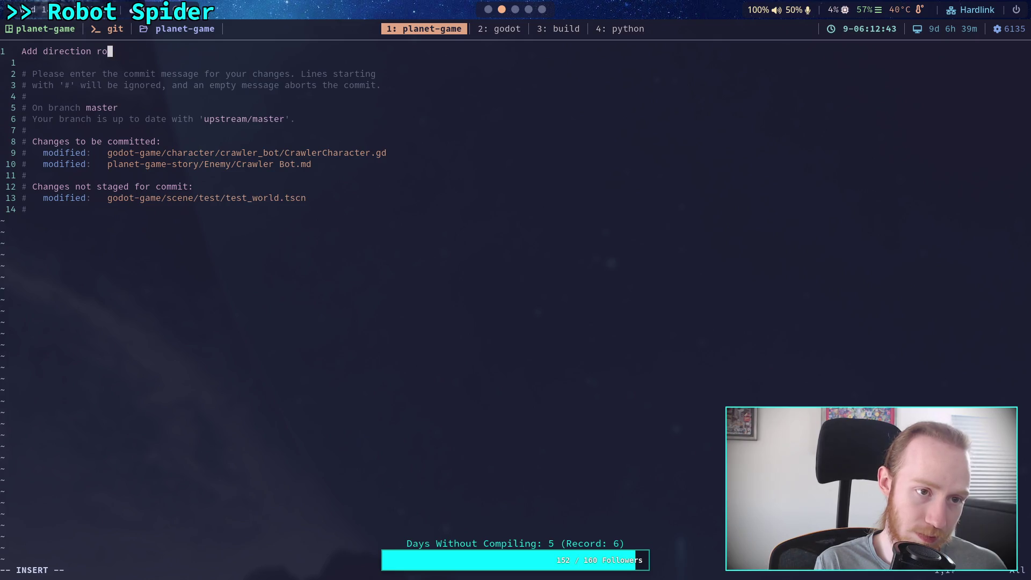
type("cg")
key("BackSpace")
type("rawel")
key("BackSpace")
key("BackSpace")
key("BackSpace")
type("ler direction facing")
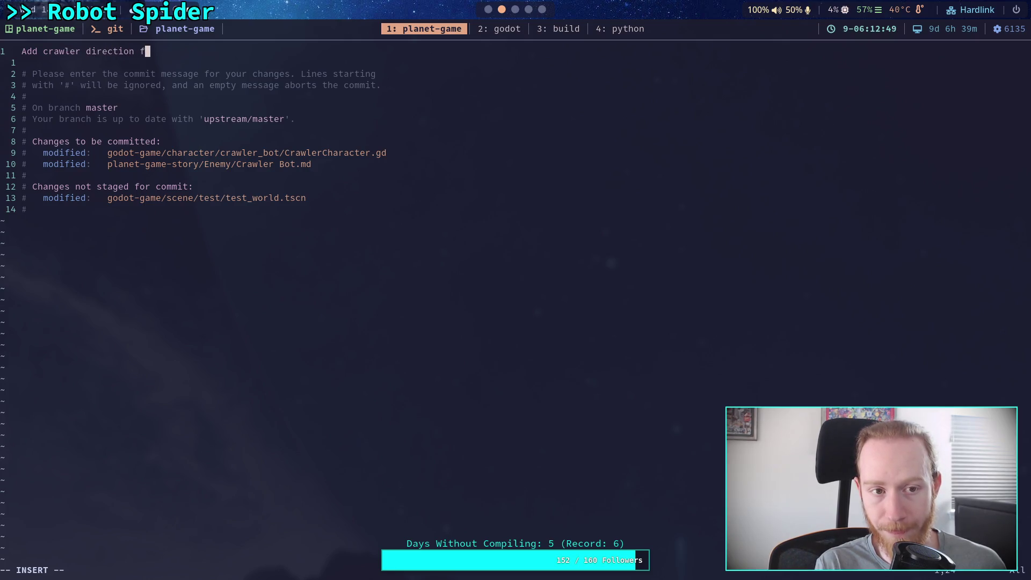
Begin the bullet '- Can now be provided a target direction and it will spin'.
key("Return")
key("Return")
type("- ")
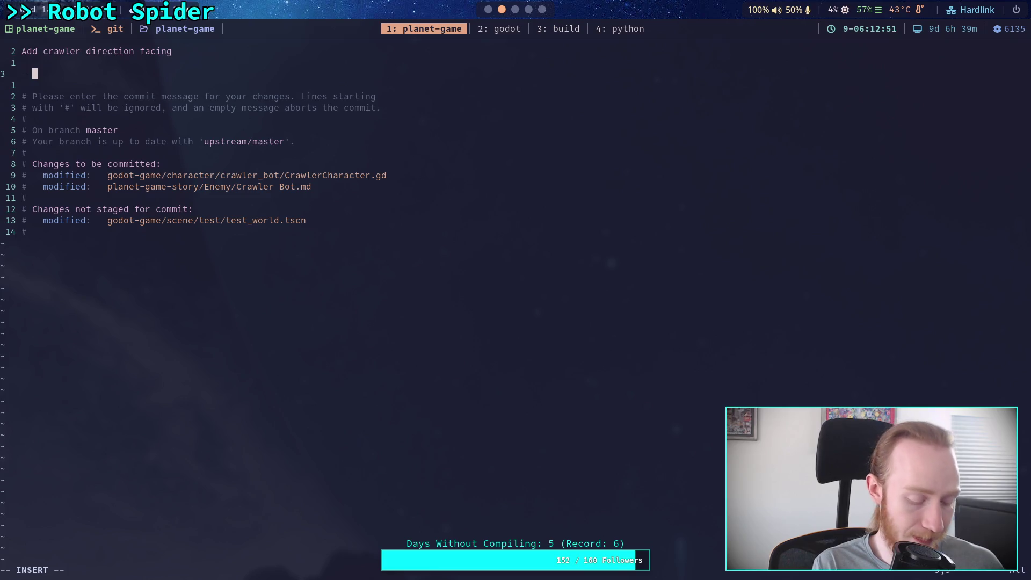
type("Can now b")
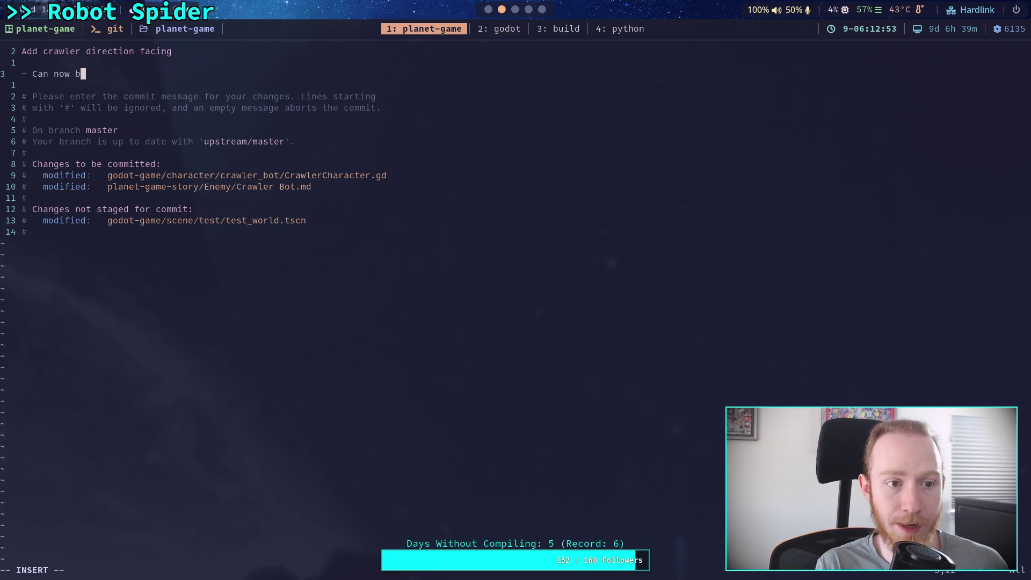
type("e pro")
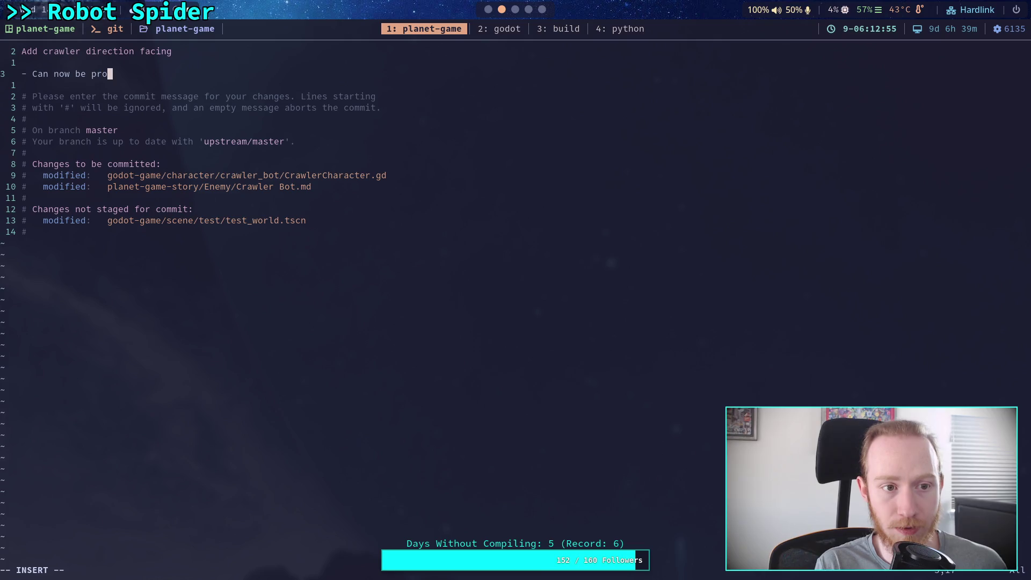
type("vided a targ")
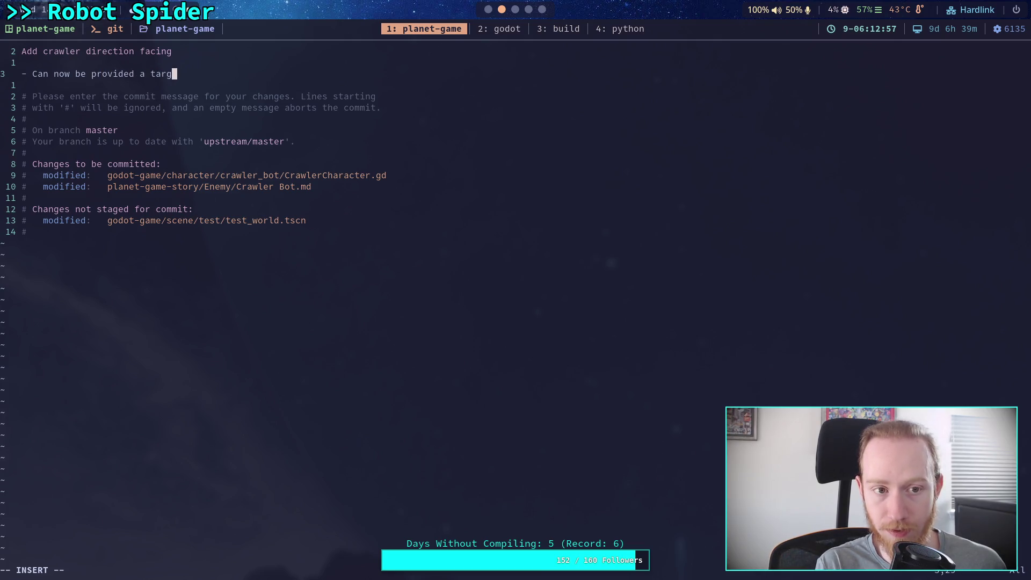
type("et diret")
type("tion and it will attem")
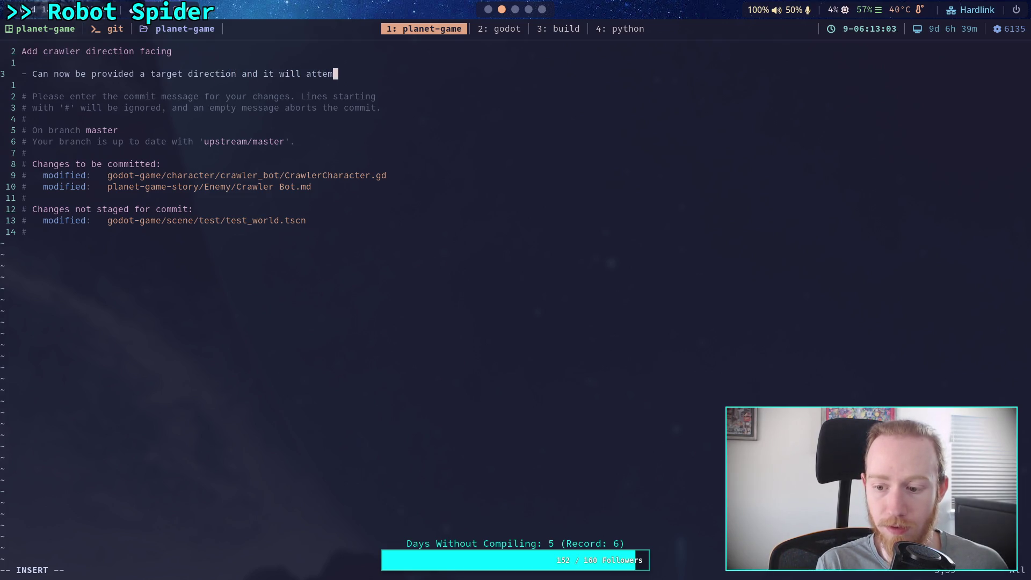
key("BackSpace")
key("BackSpace")
key("BackSpace")
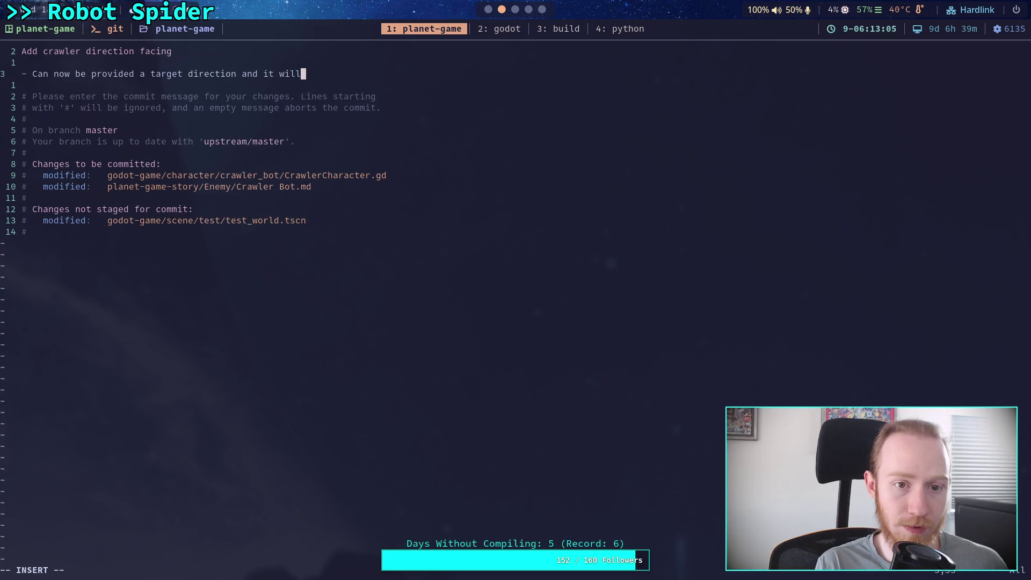
key("Return")
key("BackSpace")
type("tru")
key("BackSpace")
type("y")
key("Return")
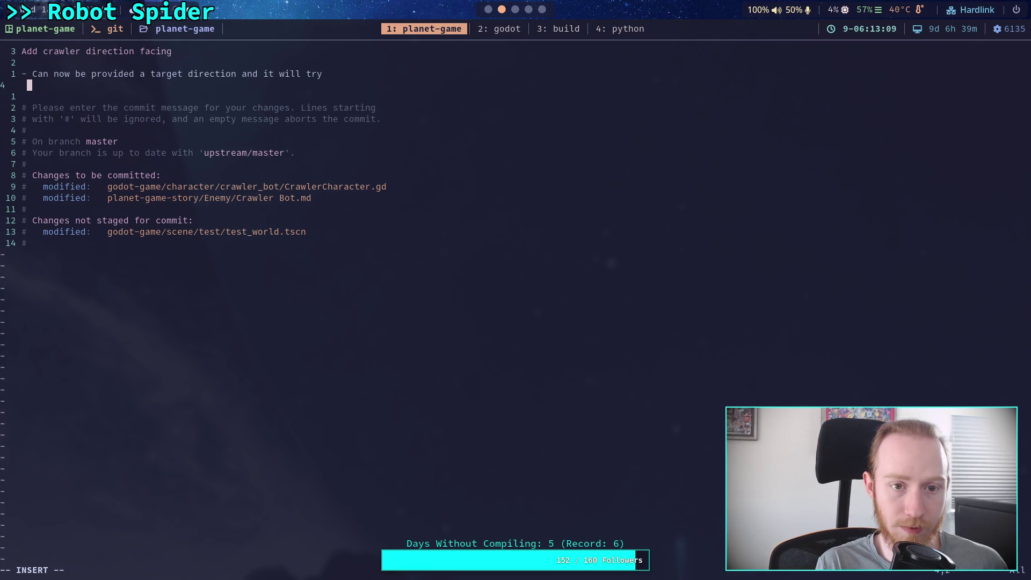
key("BackSpace")
key("BackSpace")
key("BackSpace")
key("BackSpace")
type("spin")
Finish the bullet on an indented line: 'towards that direction, with pitch limits.'.
key("Return")
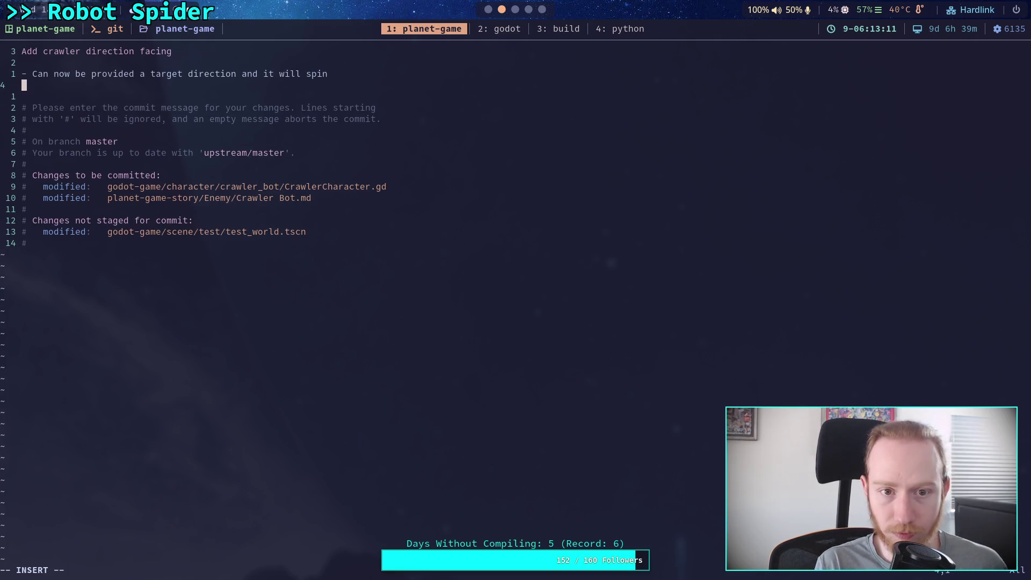
type("towards ")
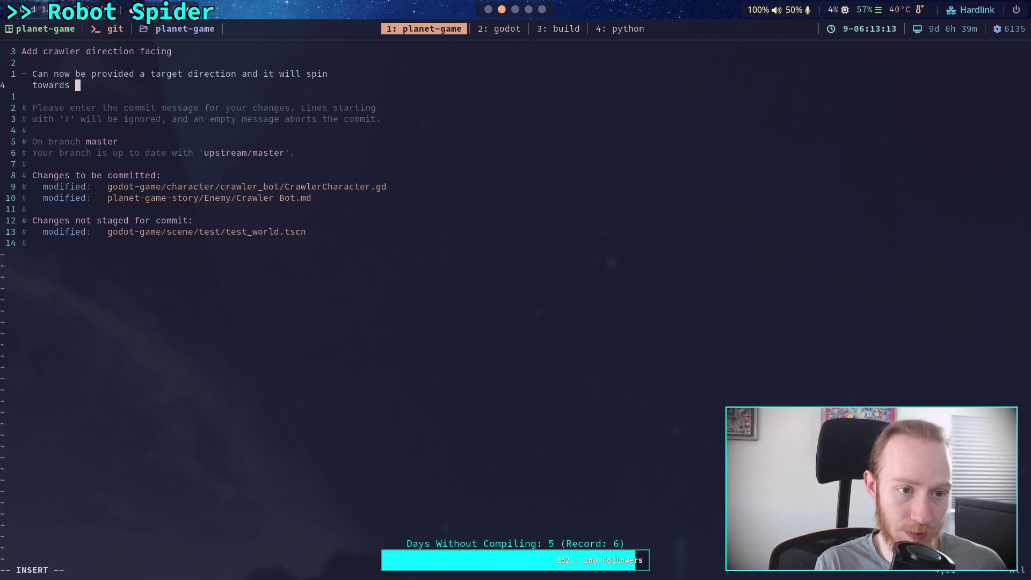
type("that")
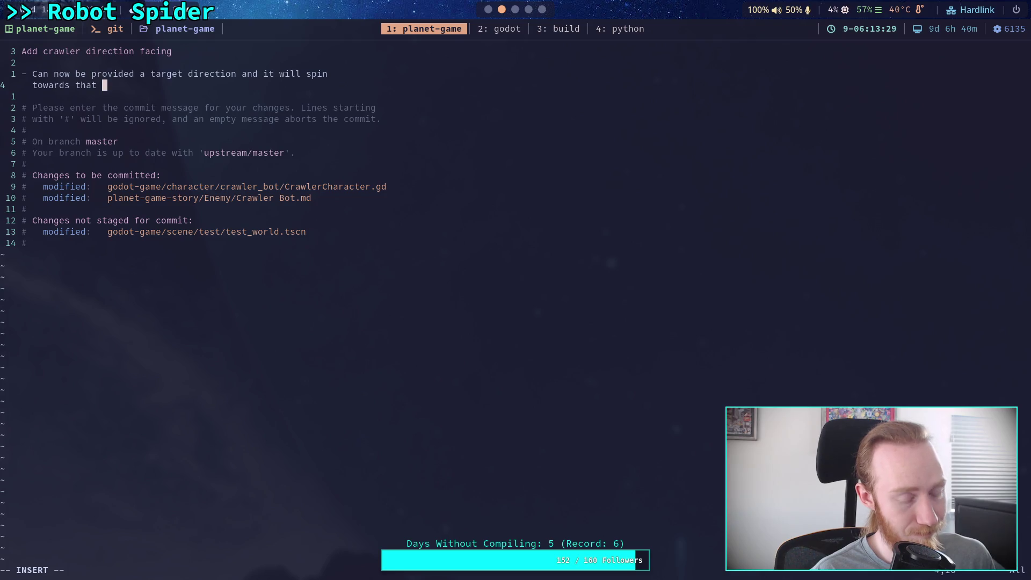
type("direction")
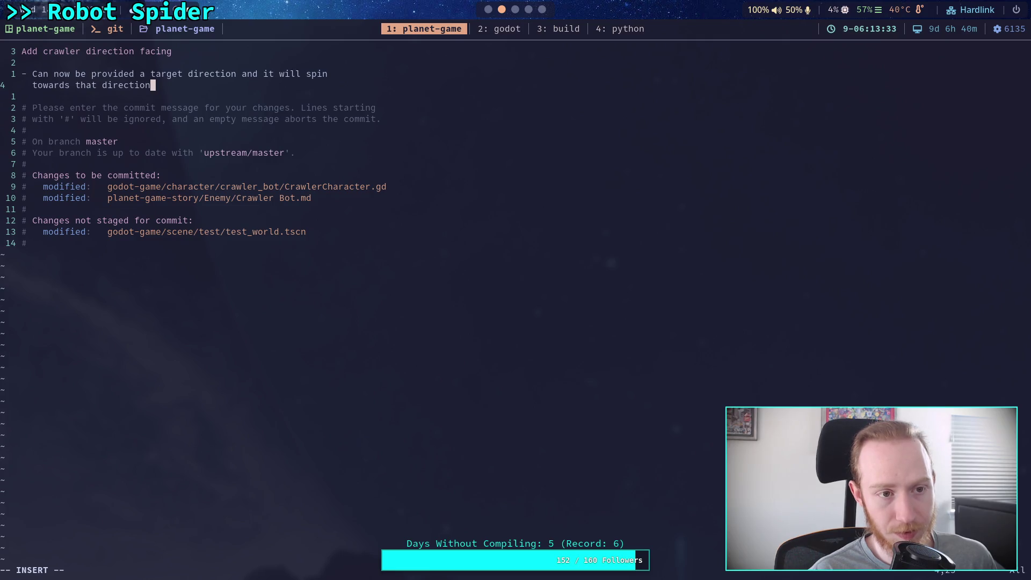
type(",")
type(" without")
key("BackSpace")
key("BackSpace")
key("BackSpace")
type("p")
key("BackSpace")
type("pitch limits.")
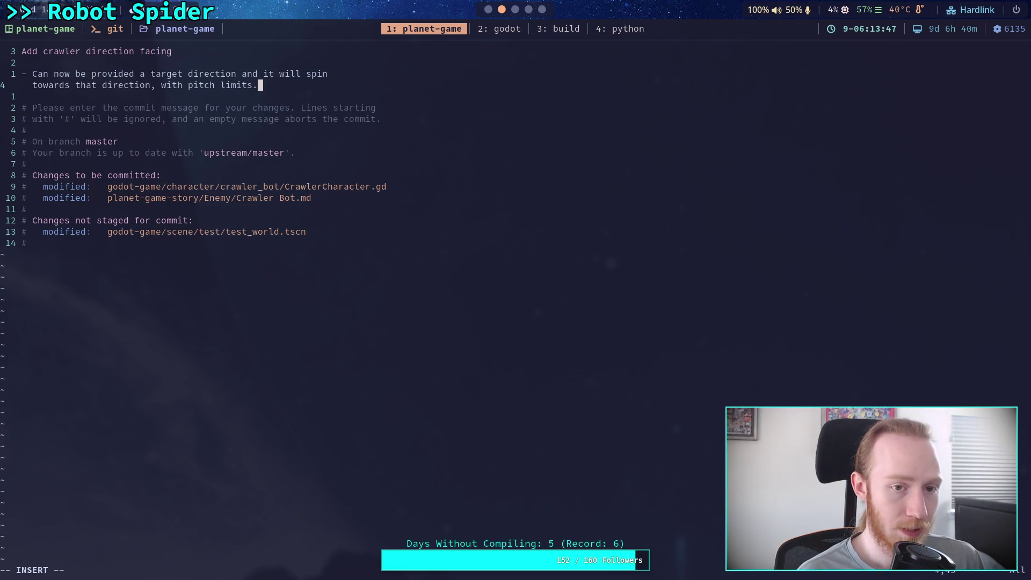
key("Return")
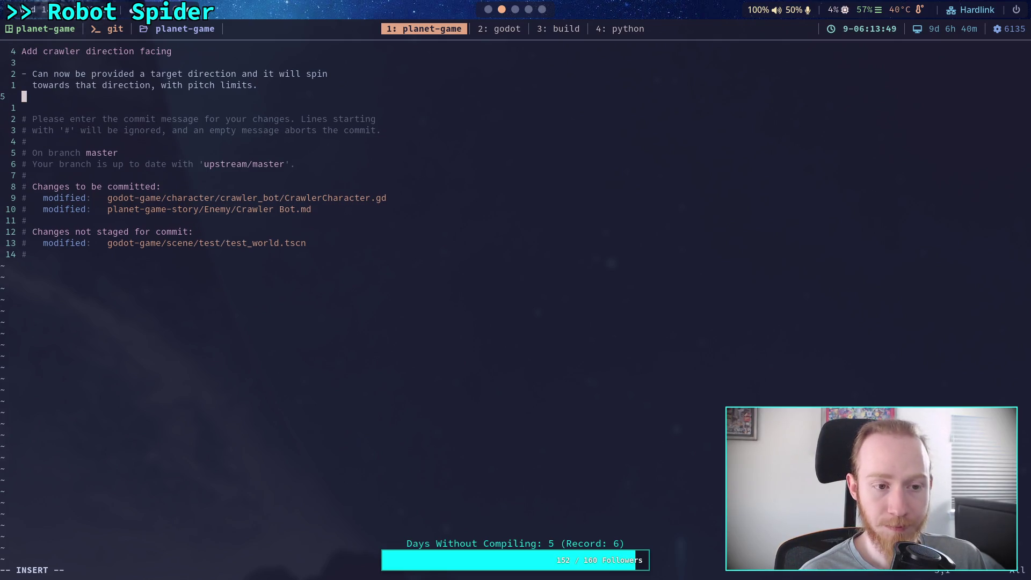
key("BackSpace")
Save the message with :wq to commit, then git push and bring up GitHub in the browser.
key("Escape")
type(":wq")
key("Return")
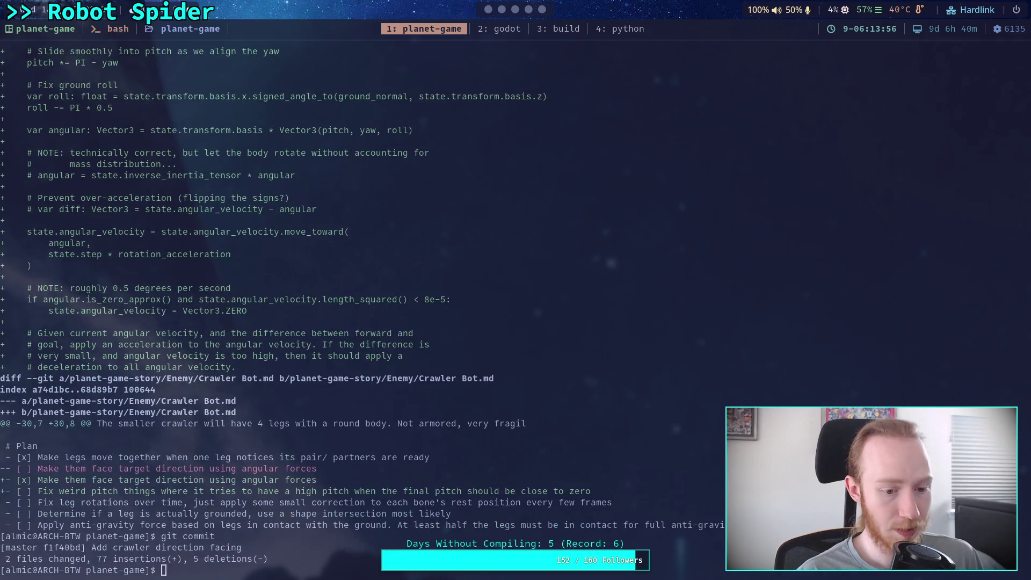
type("git ")
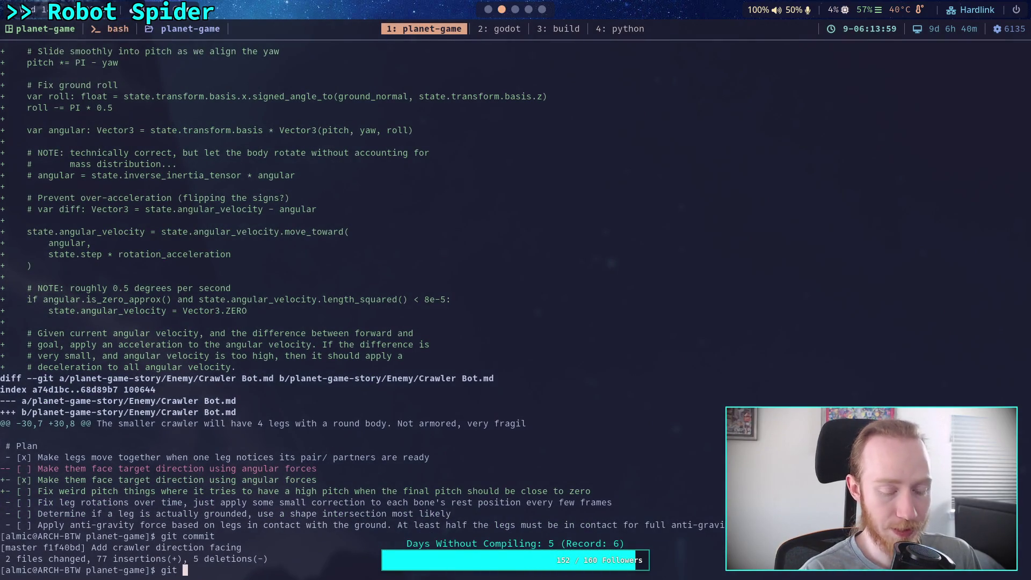
type("push")
key("Return")
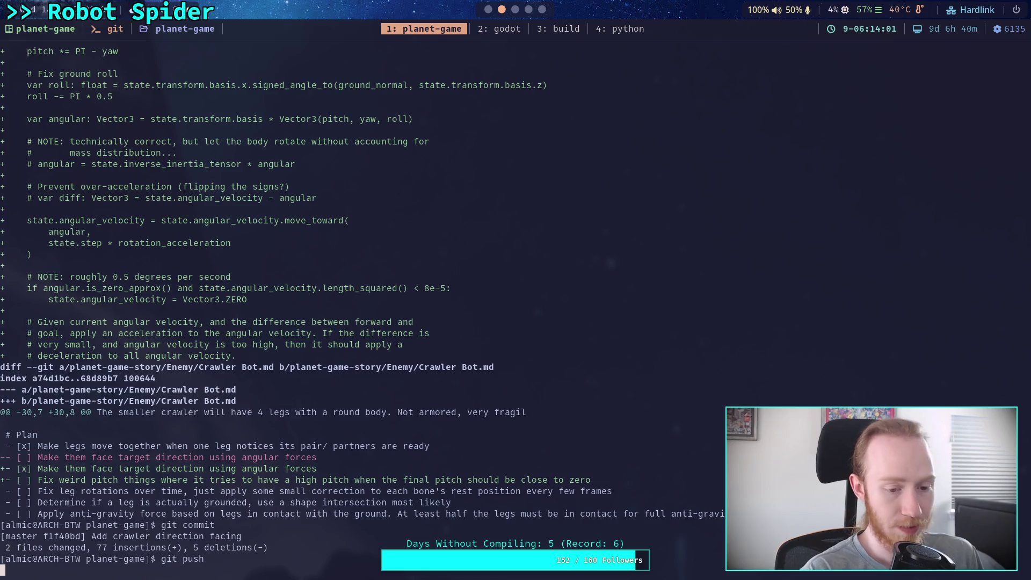
key("super+3")
key("super+4")
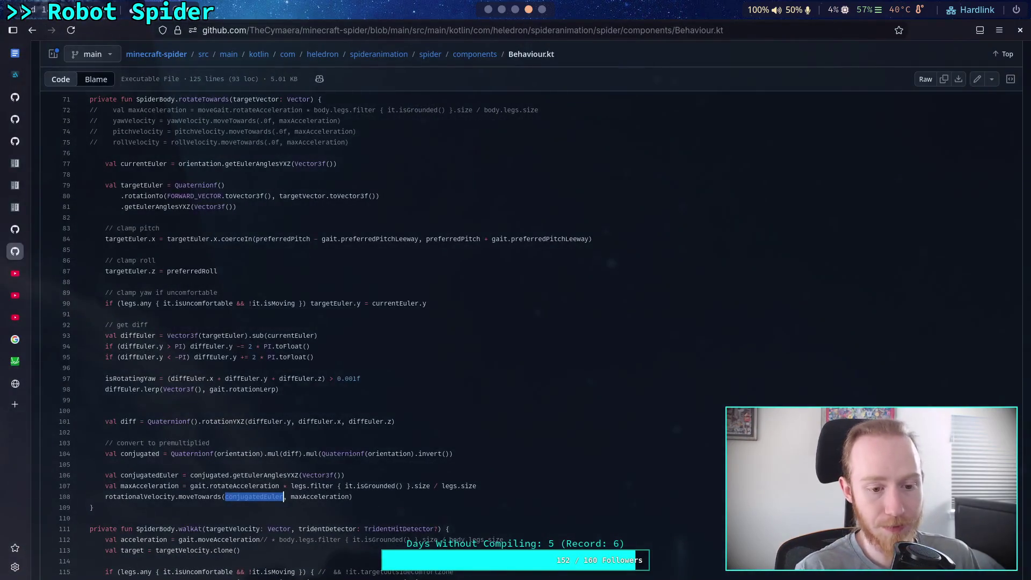
Study Behaviour.kt's rotation code, highlighting gait.rotateAcceleration, conjugatedEuler and gait.rotationLerp.
left_click_drag(190, 486, 283, 485)
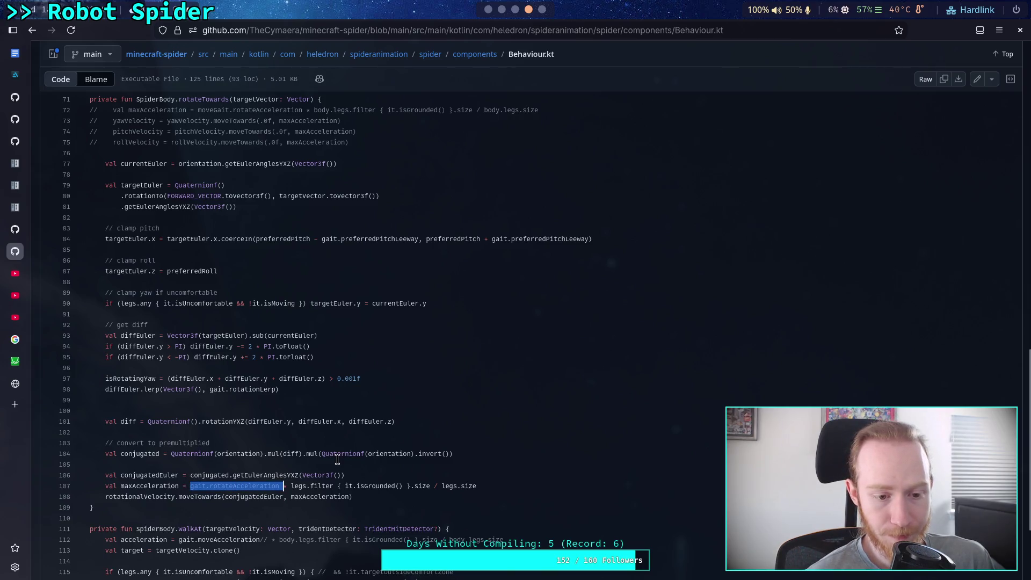
left_click(291, 486)
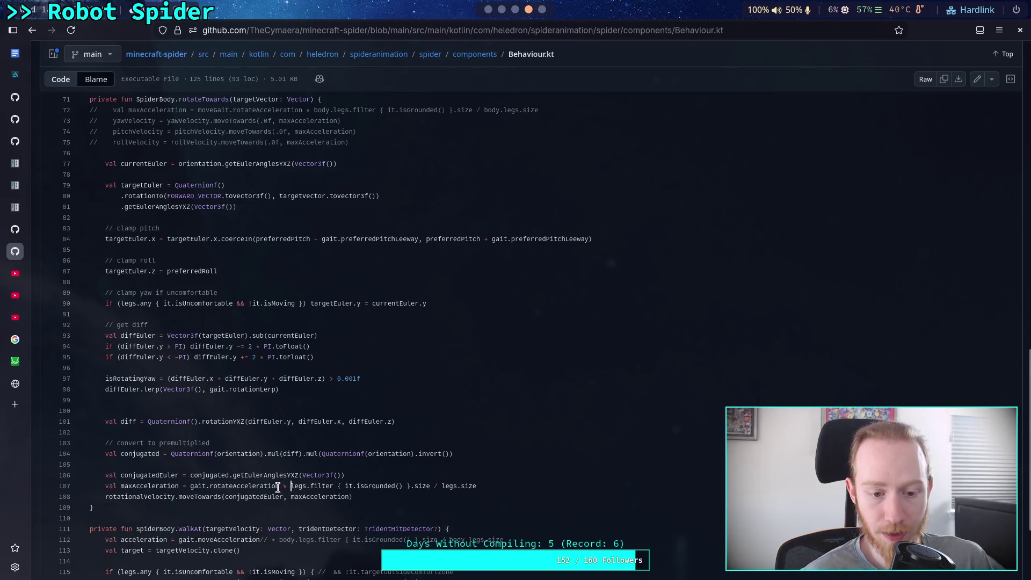
left_click_drag(280, 486, 190, 486)
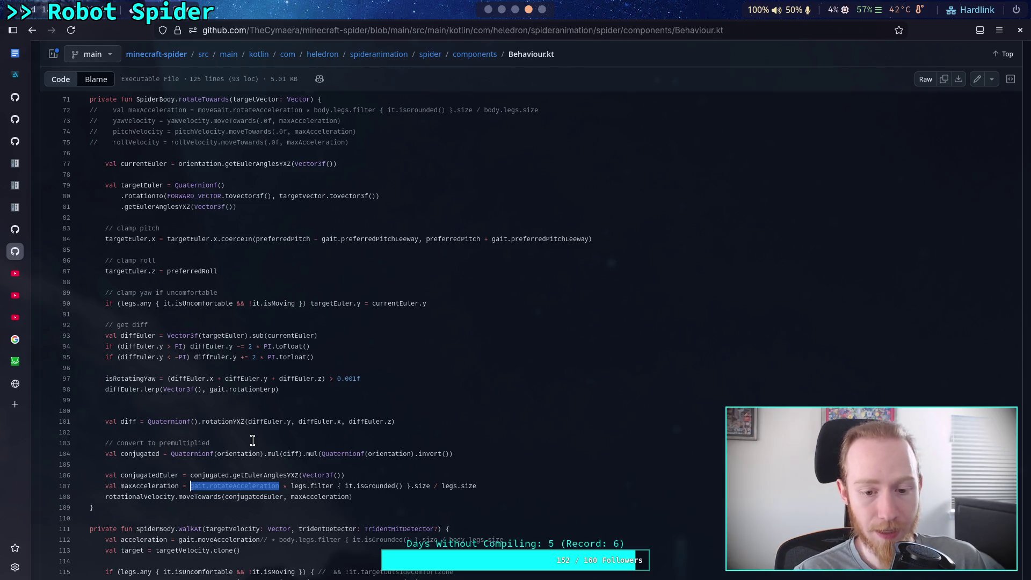
double_click(151, 475)
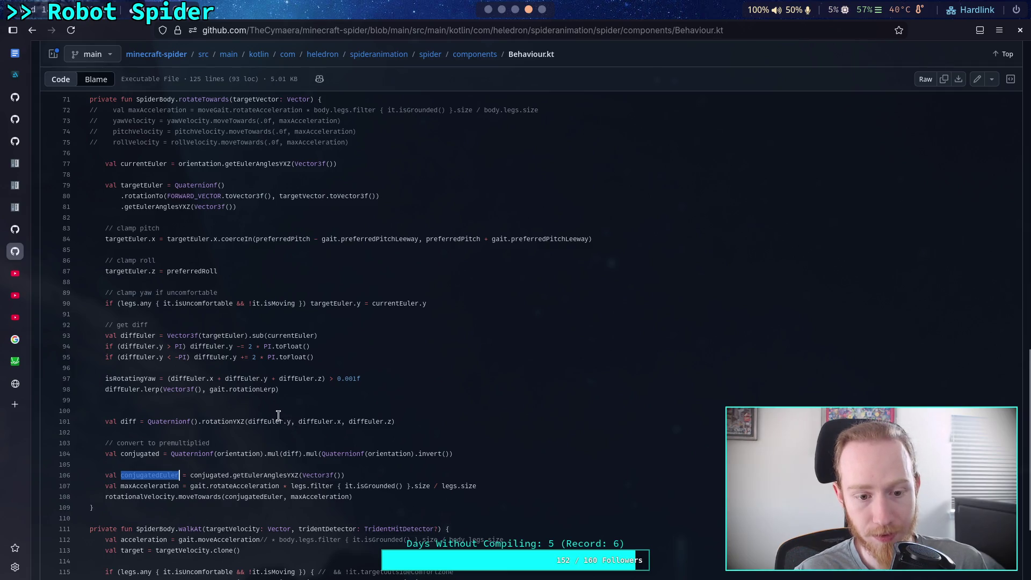
left_click_drag(209, 389, 278, 390)
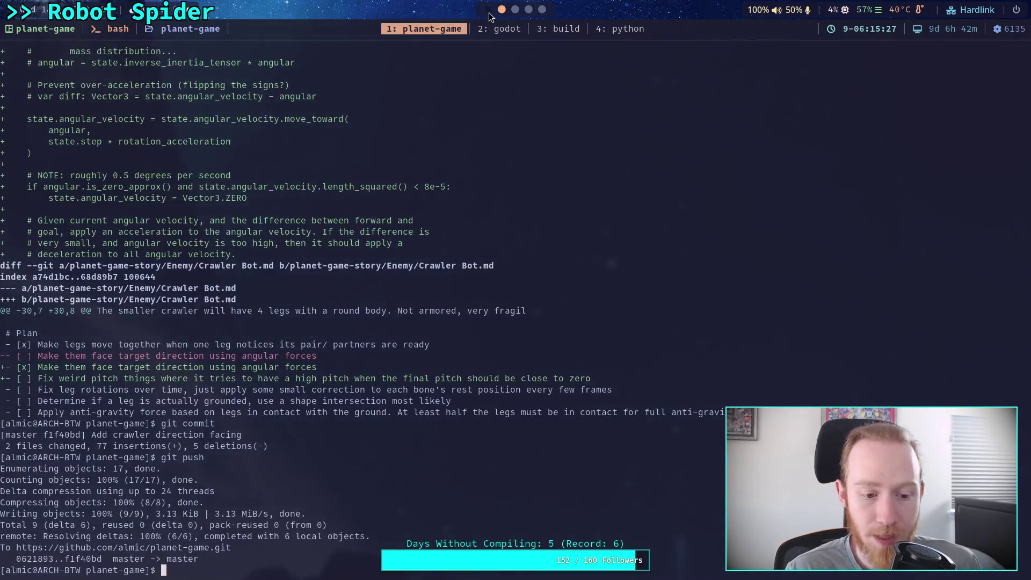
key("super+2")
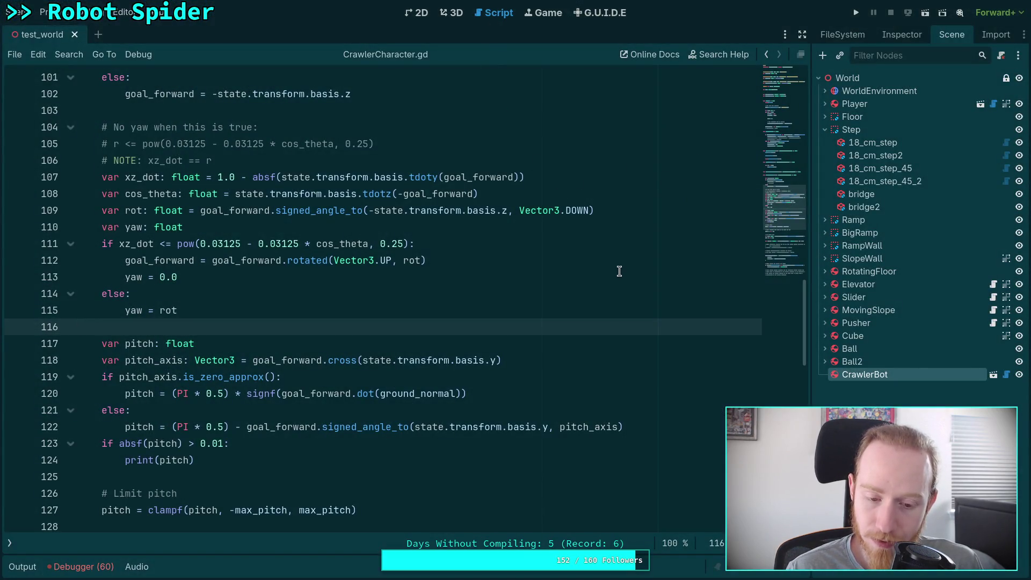
scroll(456, 319, "down", 7)
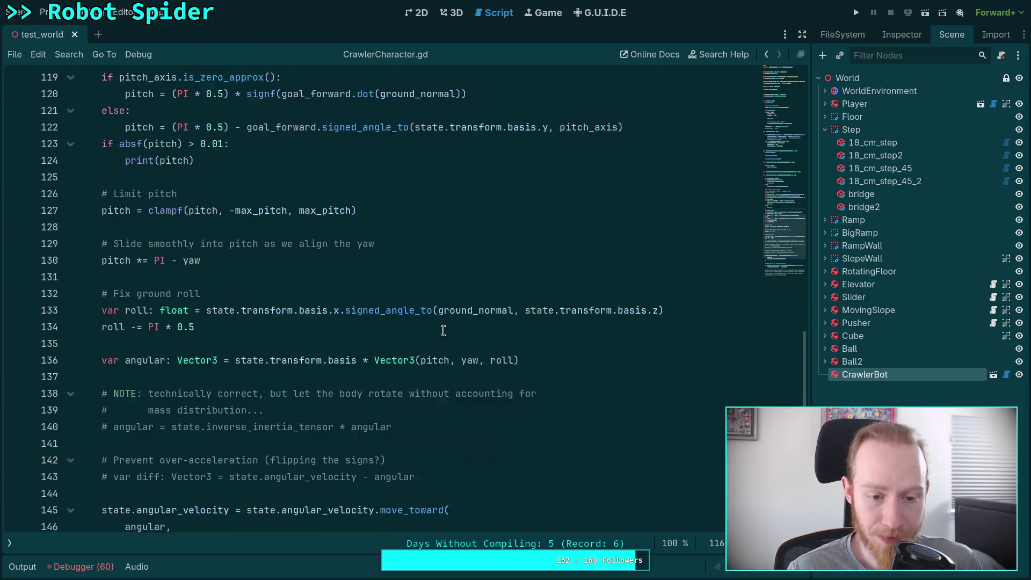
scroll(443, 329, "down", 4)
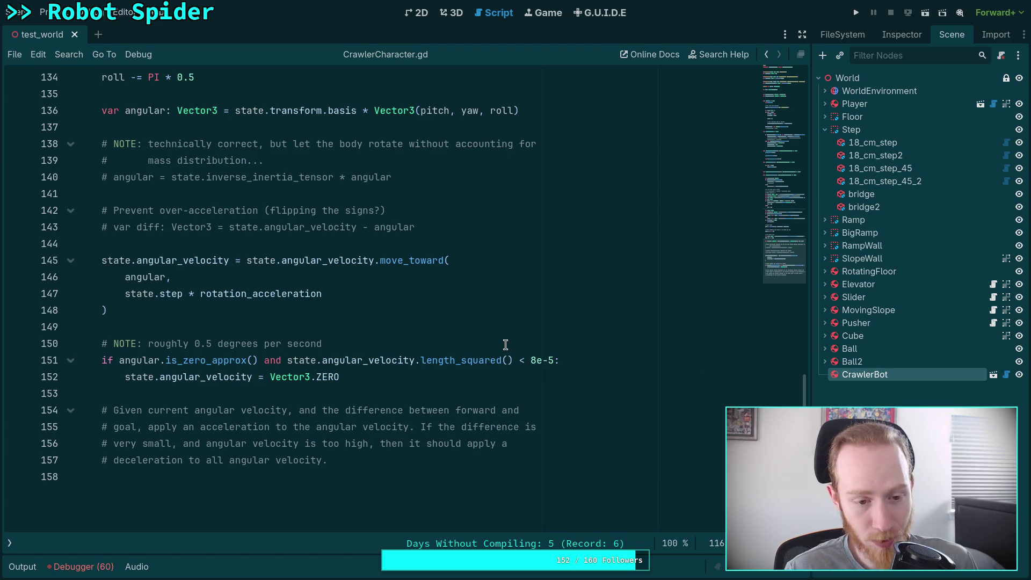
left_click(373, 311)
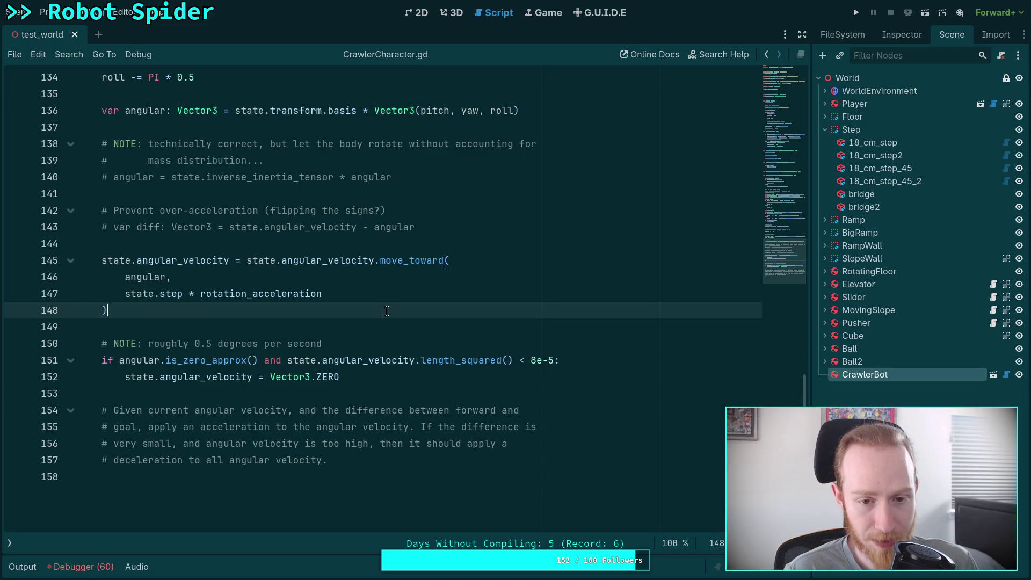
left_click(174, 277)
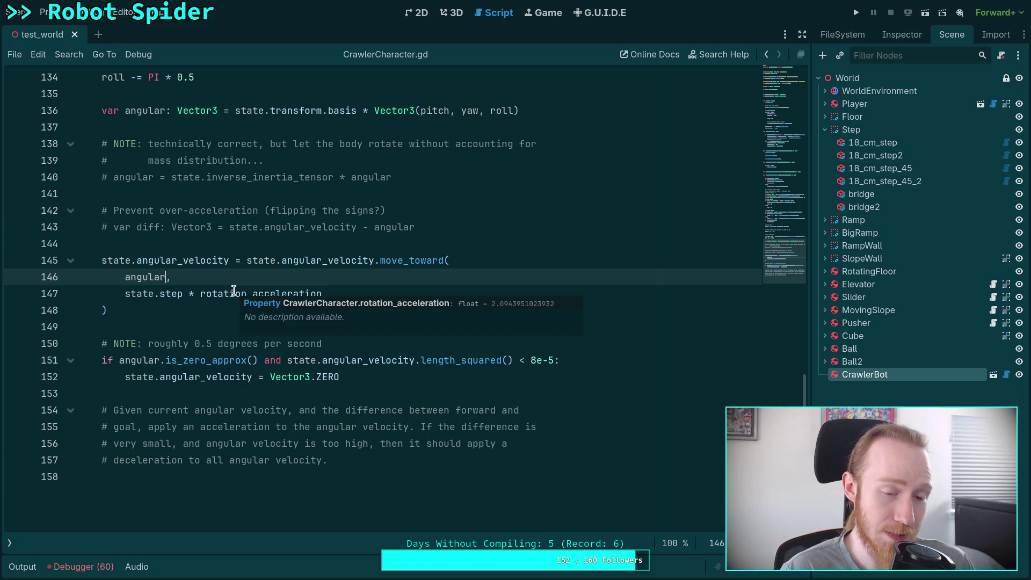
Multiply angular by 1.1 on line 146, save, and test-run the spider scene.
type("*")
key("ctrl+s")
key("F5")
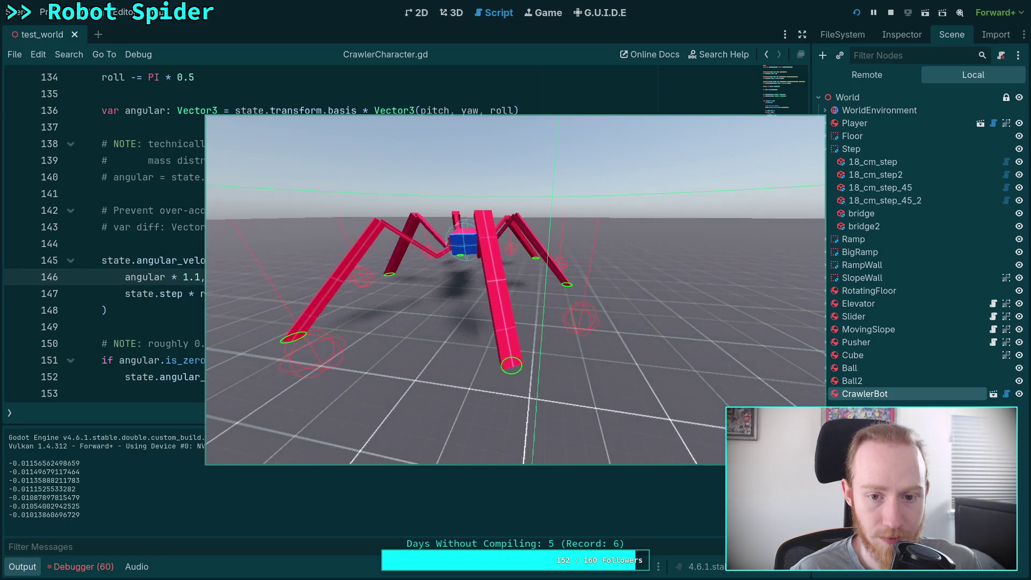
key("F8")
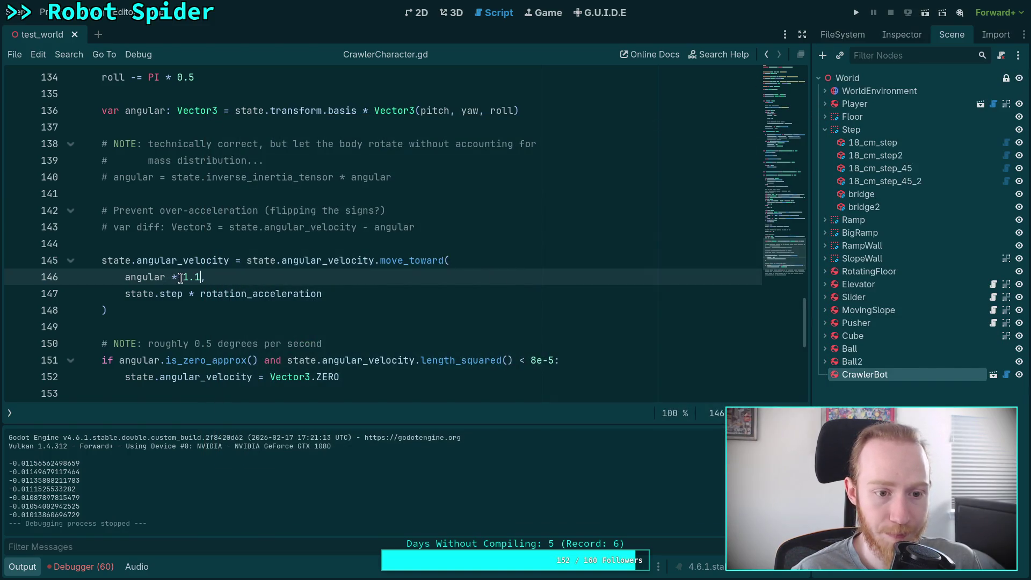
Change the multiplier to 2.0, rerun the game, then stop it.
left_click_drag(183, 277, 201, 277)
type("2.0")
key("F5")
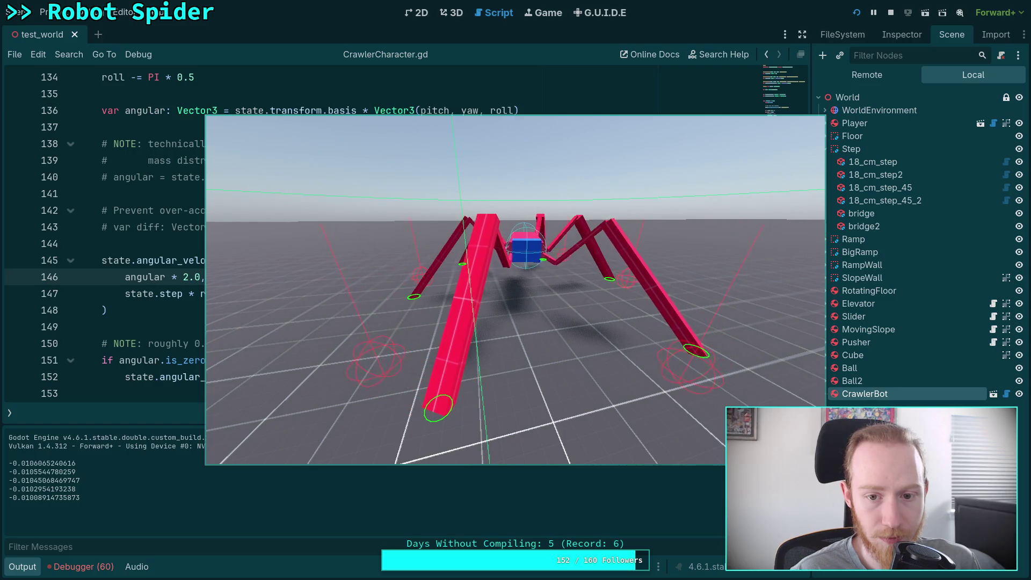
left_click(891, 12)
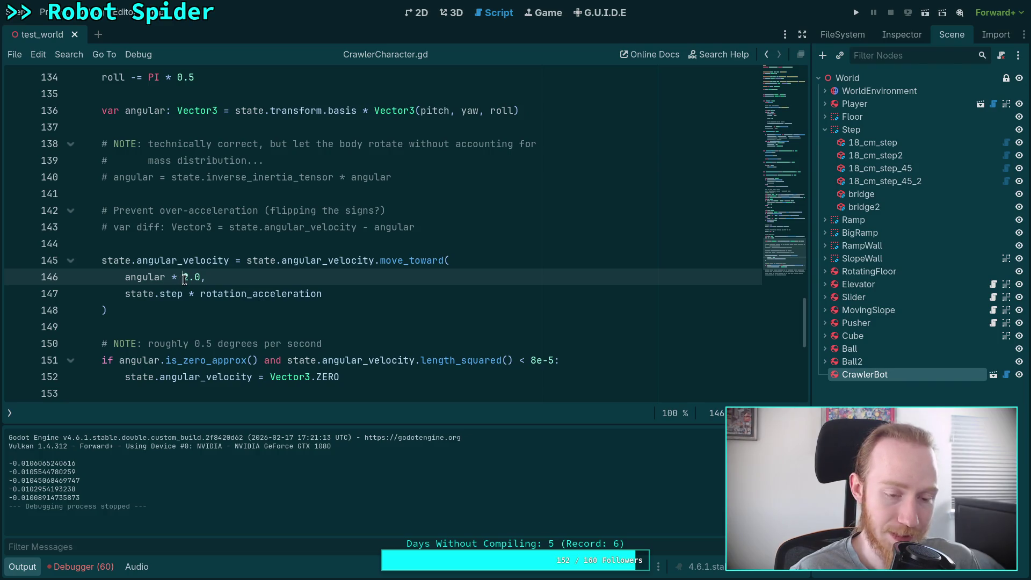
Test-run the spider with the line 146 angular multiplier set to 10.0.
type("10")
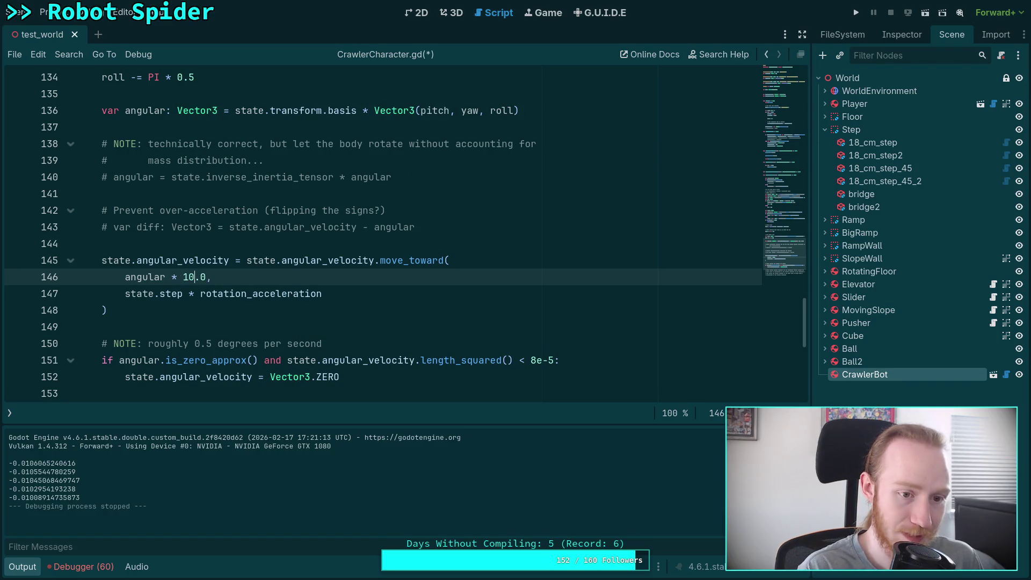
left_click(856, 12)
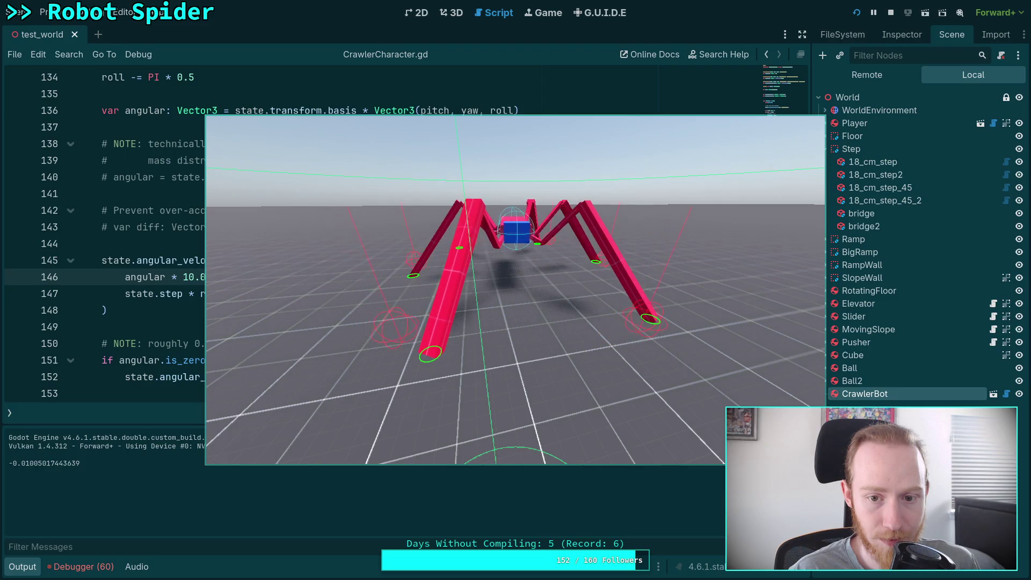
key("F8")
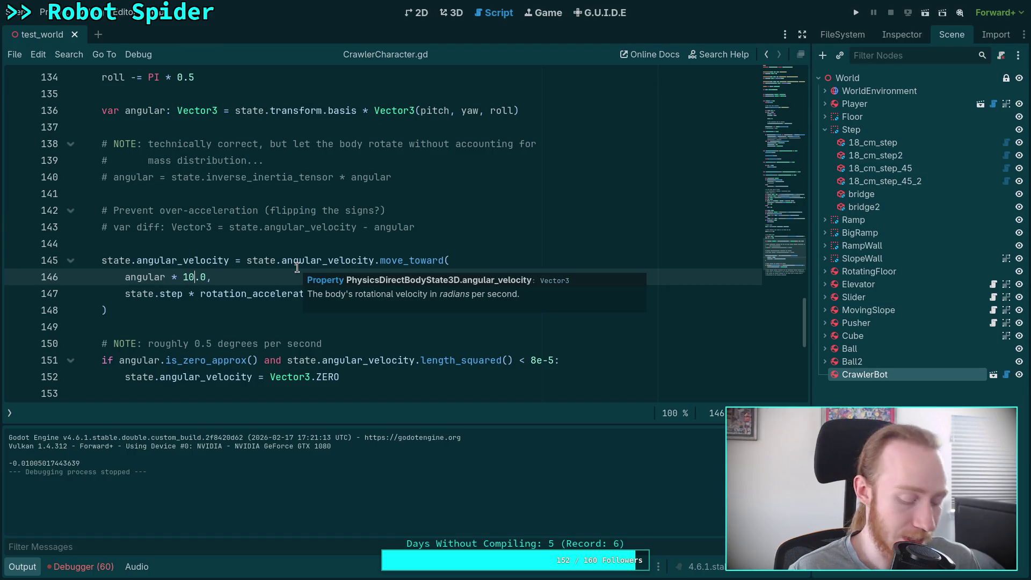
Change the multiplier to 5.0, save the script, and test-run the spider.
key("BackSpace")
key("BackSpace")
type("5")
key("ctrl+s")
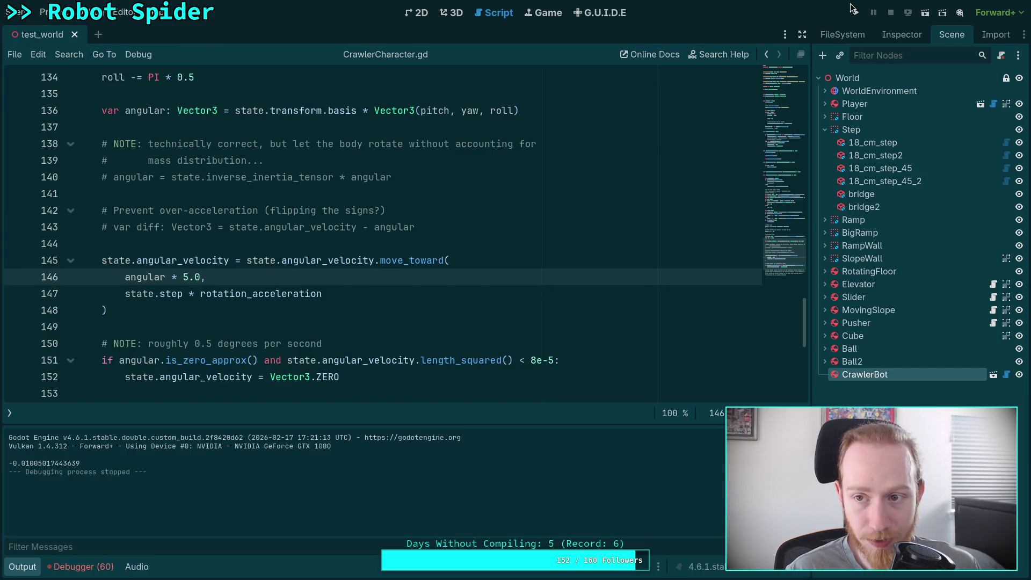
left_click(854, 11)
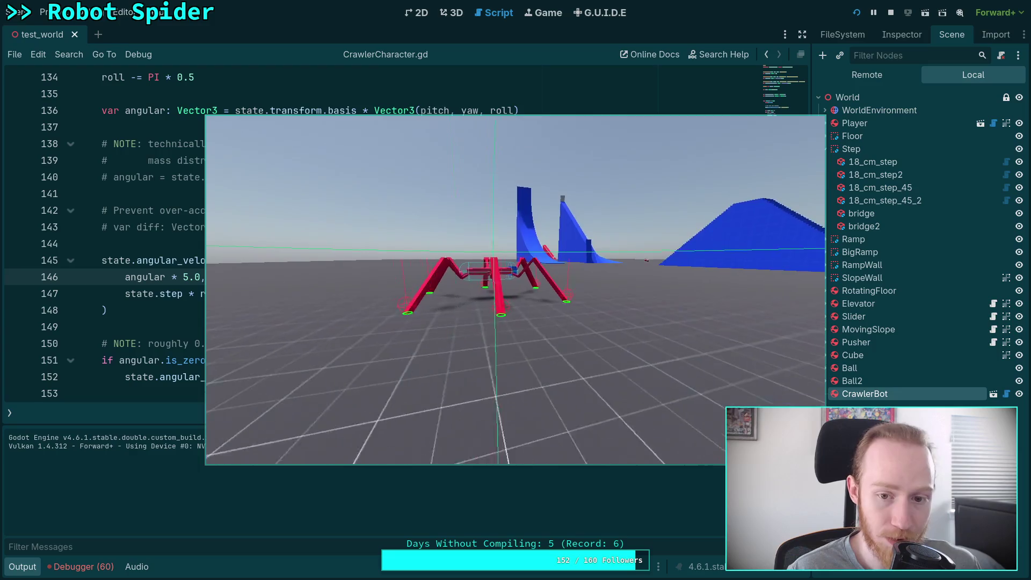
left_click(890, 12)
Test-run the spider with the line 146 multiplier lowered to 0.8.
left_click_drag(183, 276, 196, 276)
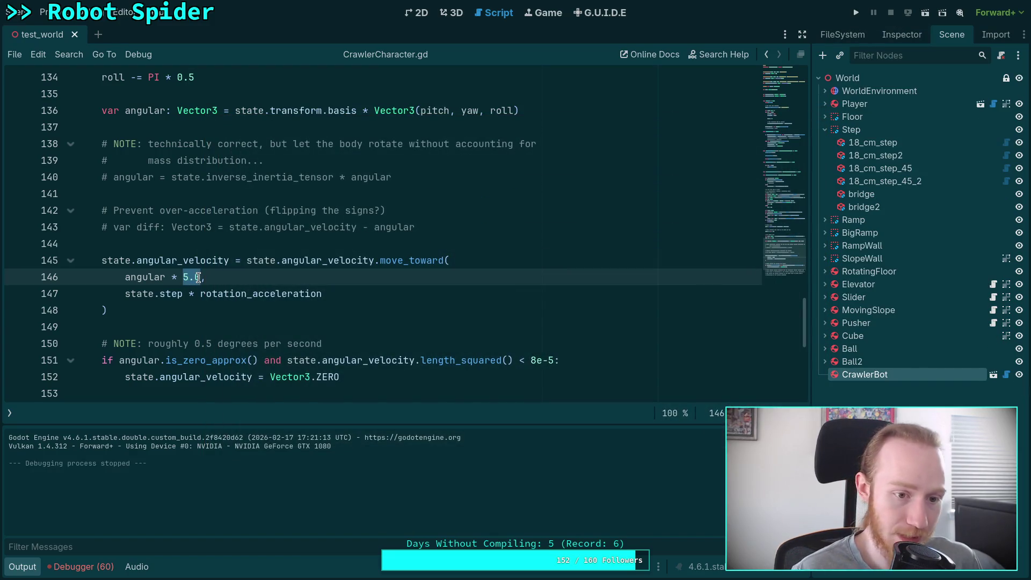
type("0.")
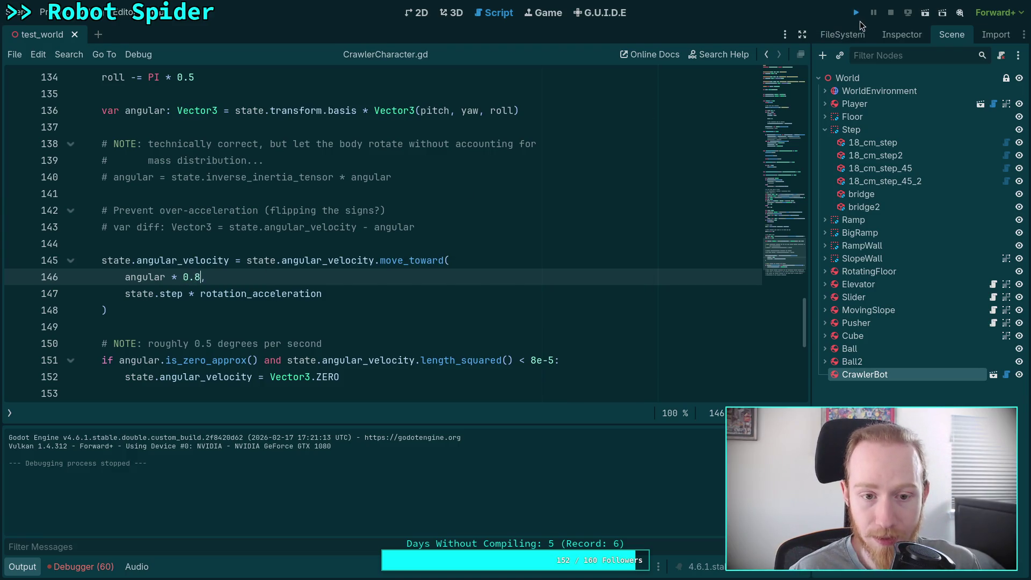
left_click(859, 16)
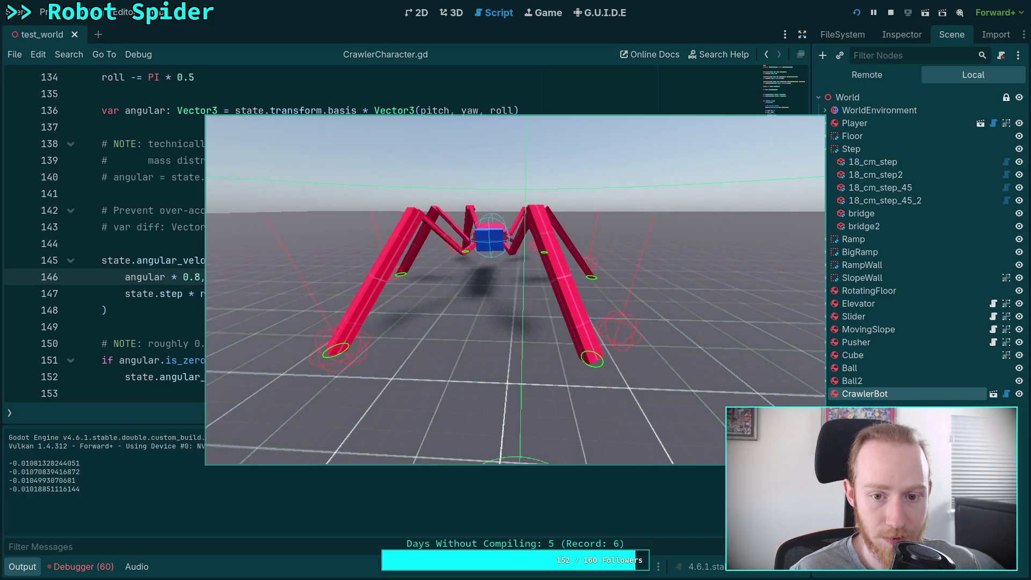
key("F8")
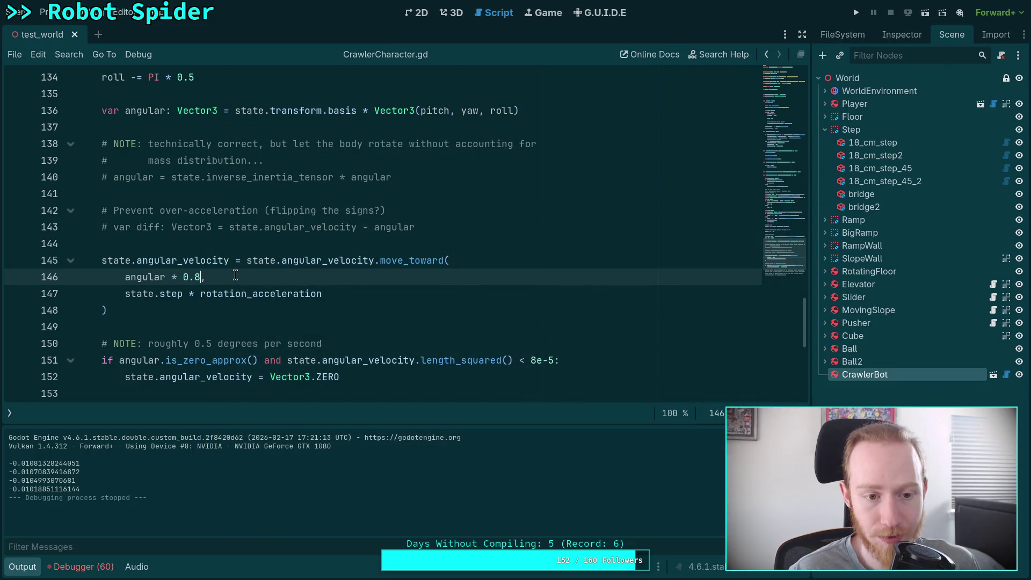
Restore the line 146 angular multiplier to 5.0 and save the script.
double_click(188, 277)
type("5.0")
key("ctrl+s")
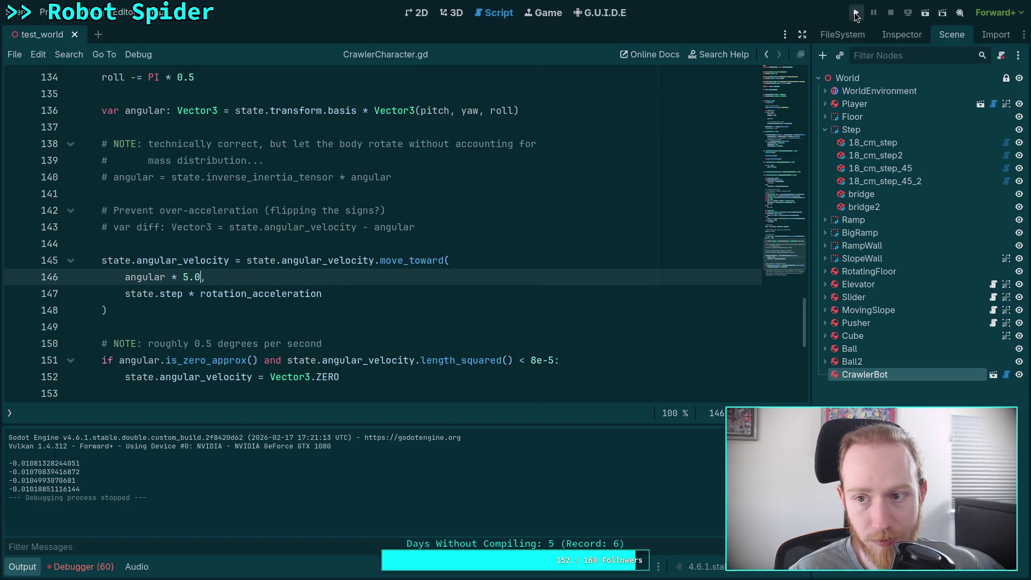
Test-run the spider at multiplier 5.0, then again with line 146 changed to 4.0.
left_click(856, 13)
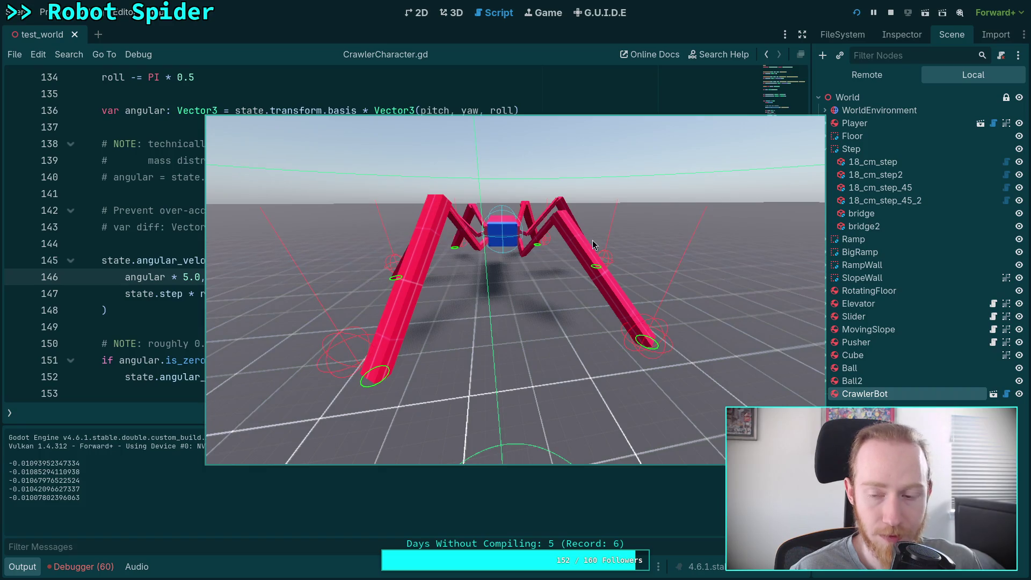
left_click(890, 12)
double_click(186, 277)
type("4")
key("F5")
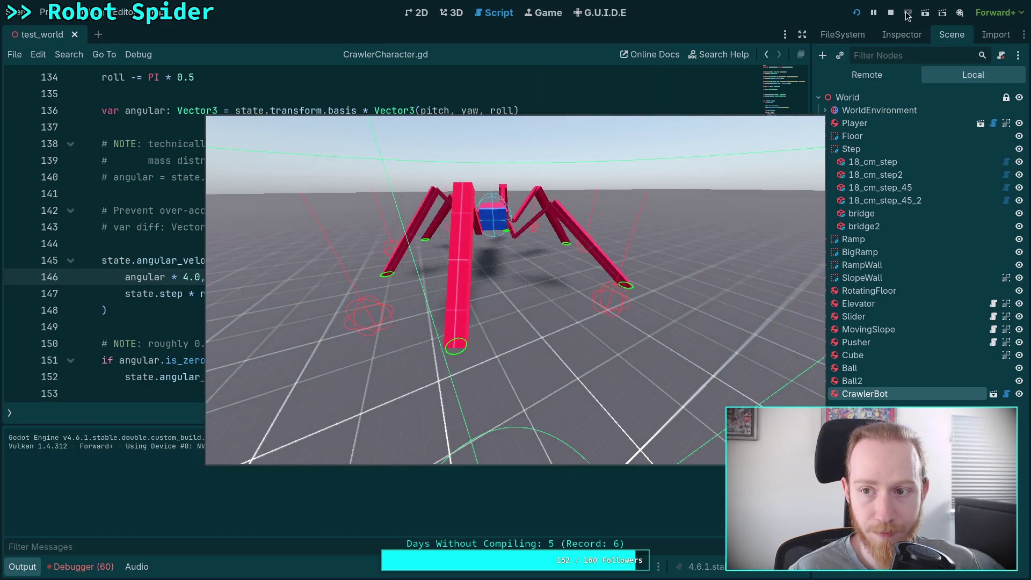
key("F8")
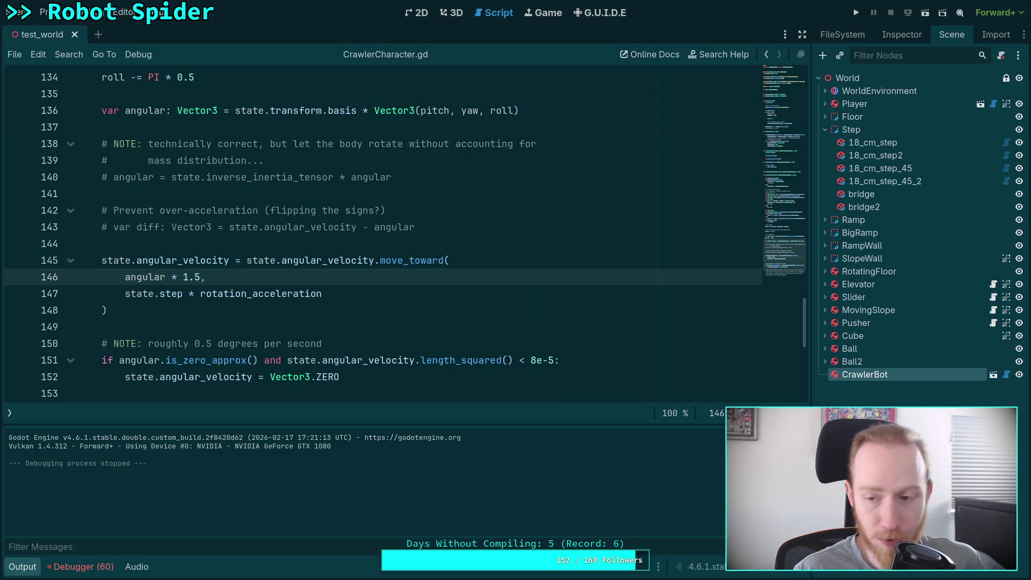
Check the script in the Inspector, then select the '* 1.5' multiplier term on line 146.
left_click(897, 35)
left_click(952, 34)
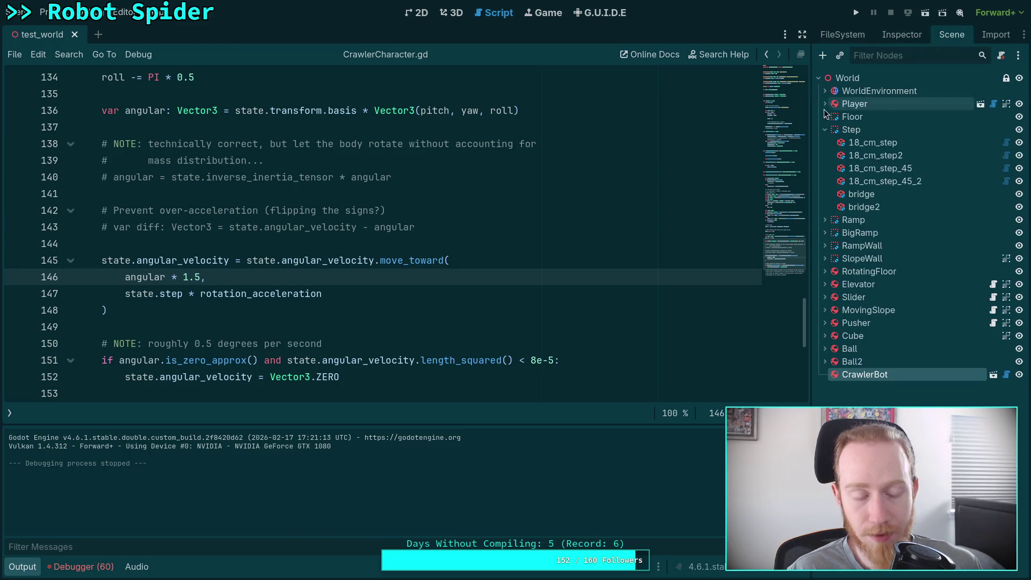
left_click_drag(166, 276, 200, 277)
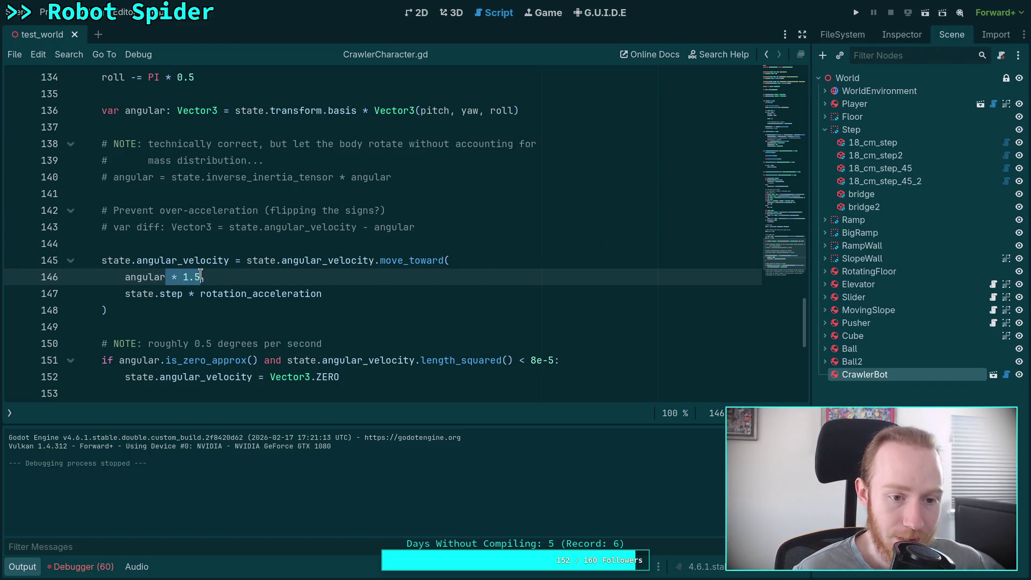